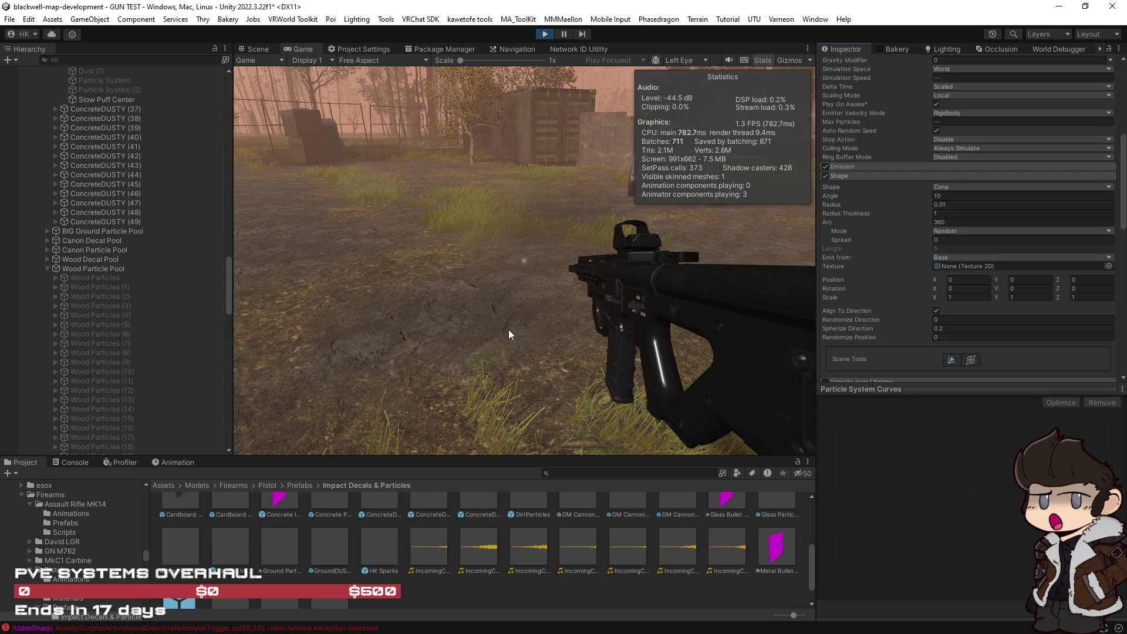
Fire two test shots at the ground, then return from the reference video to Unity.
{"action": "left_click", "coordinate": [531, 338]}
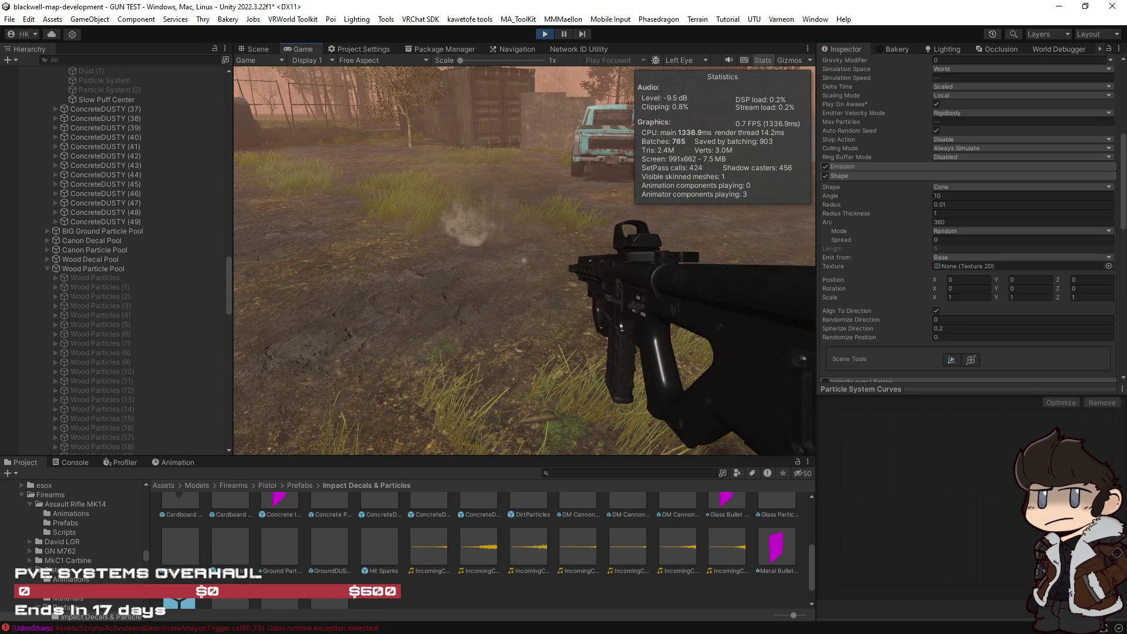
{"action": "left_click", "coordinate": [524, 260]}
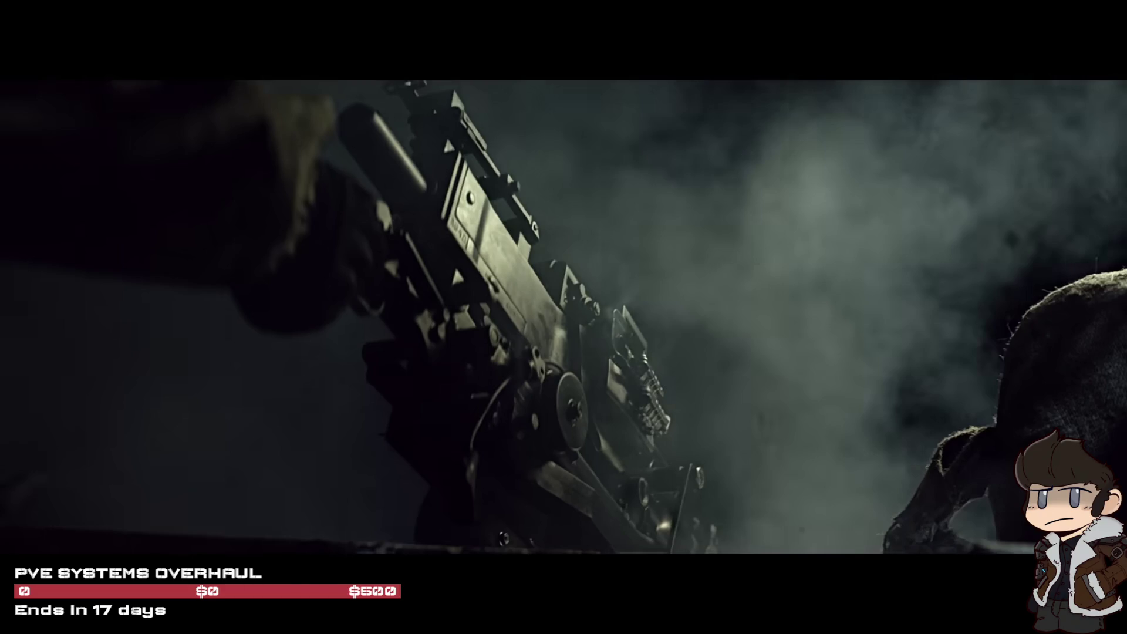
{"action": "mouse_move", "coordinate": [844, 238]}
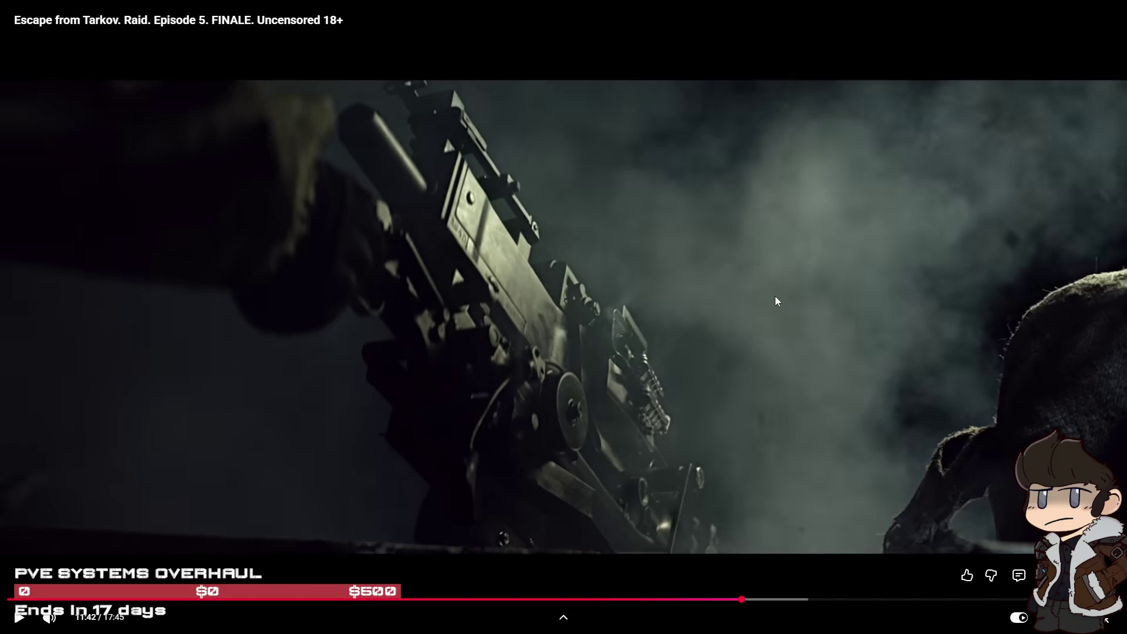
{"action": "key", "text": "alt+Tab"}
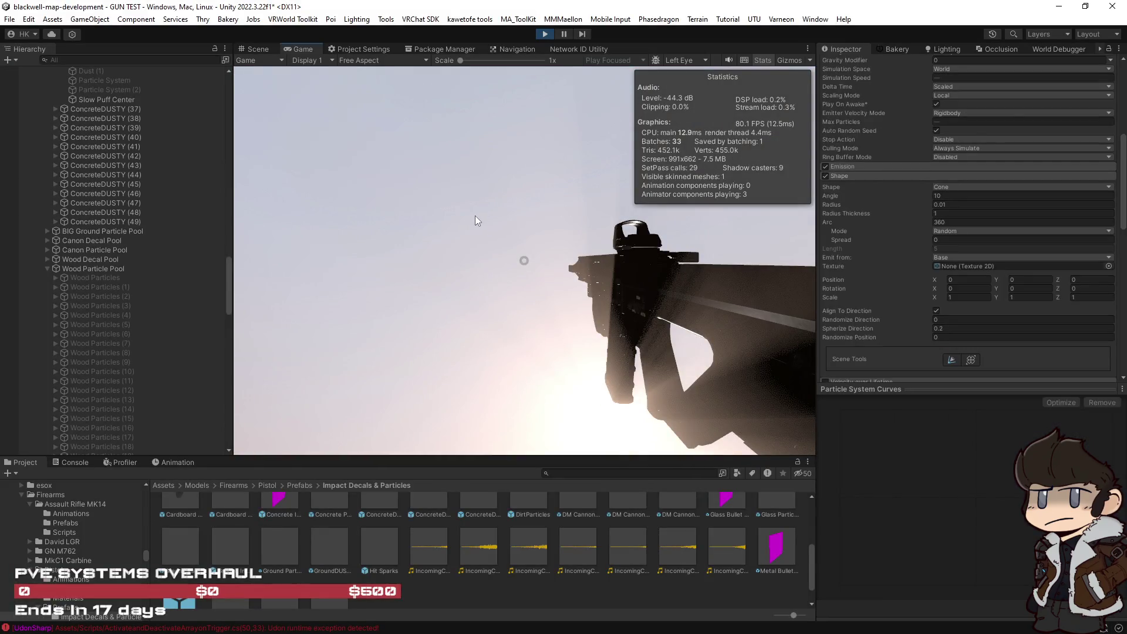
Select ConcreteDUSTY (47), then pick up and equip the floating rifle in the game.
{"action": "left_click", "coordinate": [515, 293]}
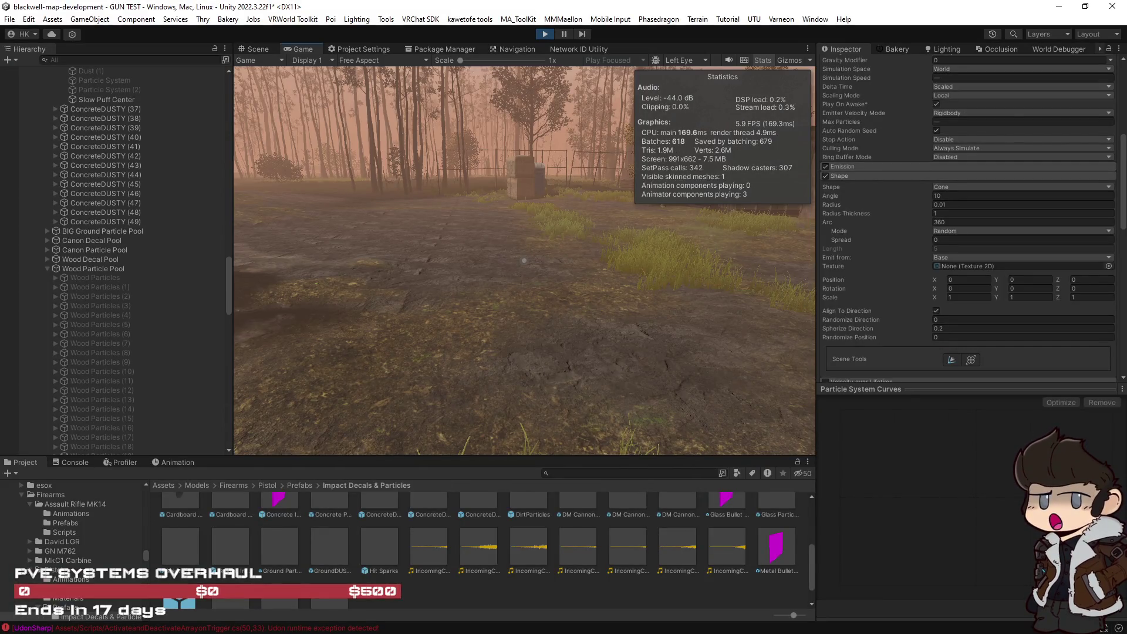
{"action": "key", "text": "Escape"}
{"action": "left_click", "coordinate": [116, 204]}
{"action": "left_click", "coordinate": [252, 206]}
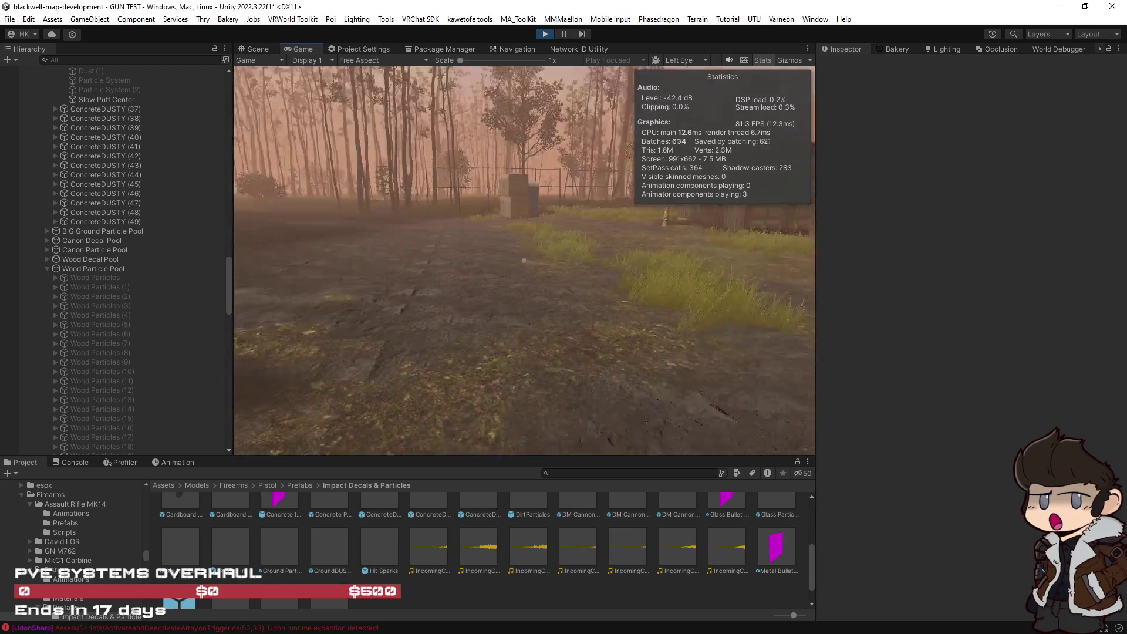
{"action": "left_click", "coordinate": [524, 259]}
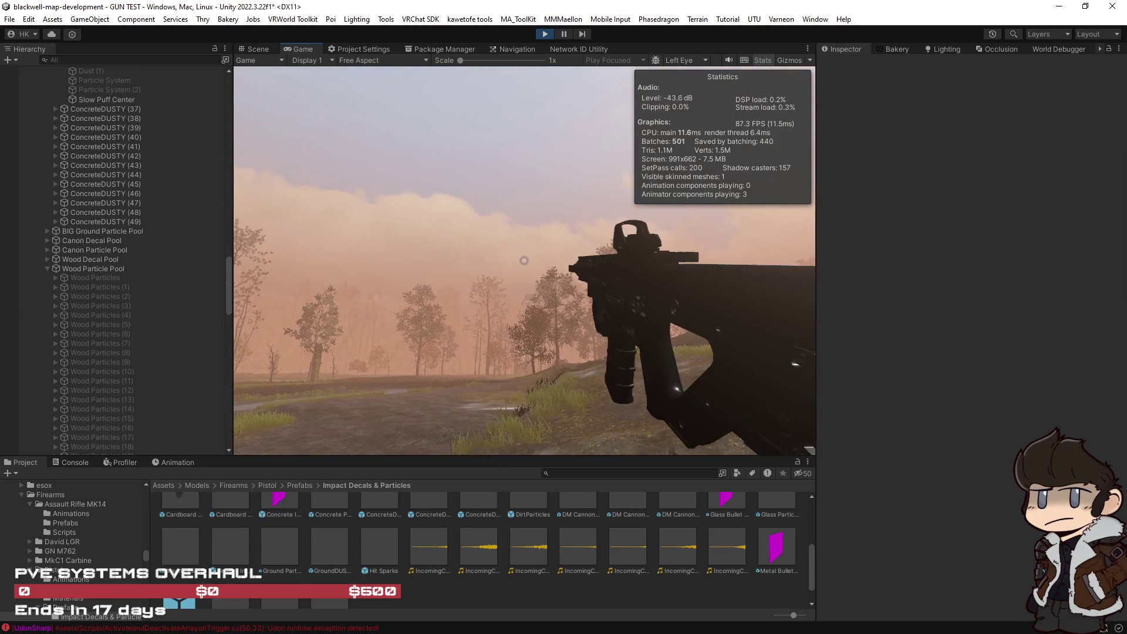
{"action": "key", "text": "Escape"}
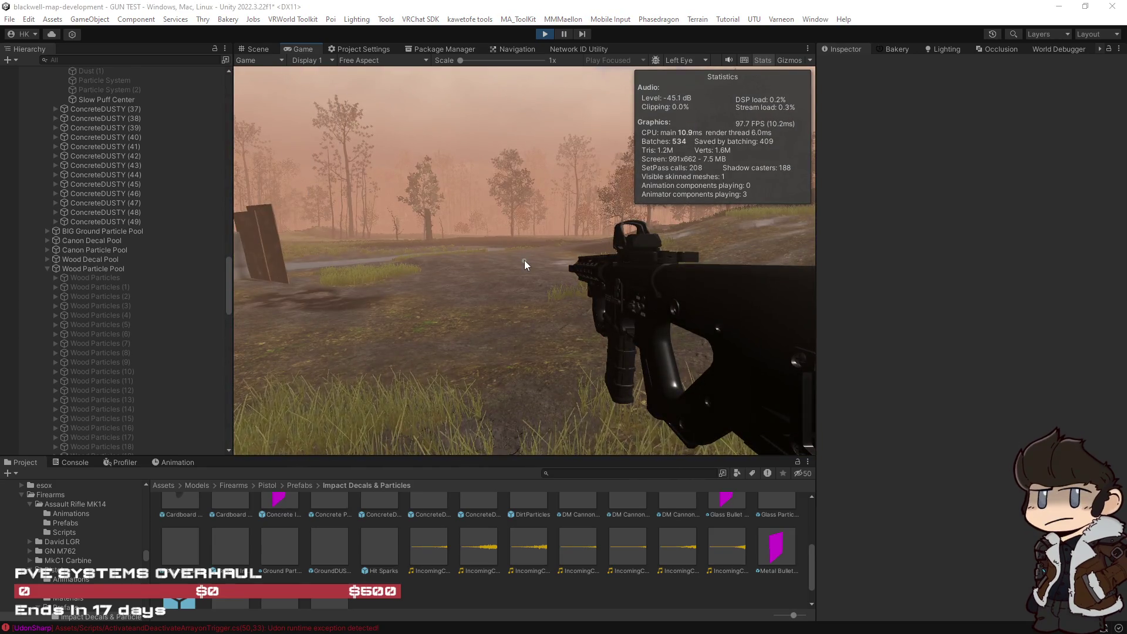
Fire two shots into the dirt to check the impact dust puff.
{"action": "left_click", "coordinate": [520, 333]}
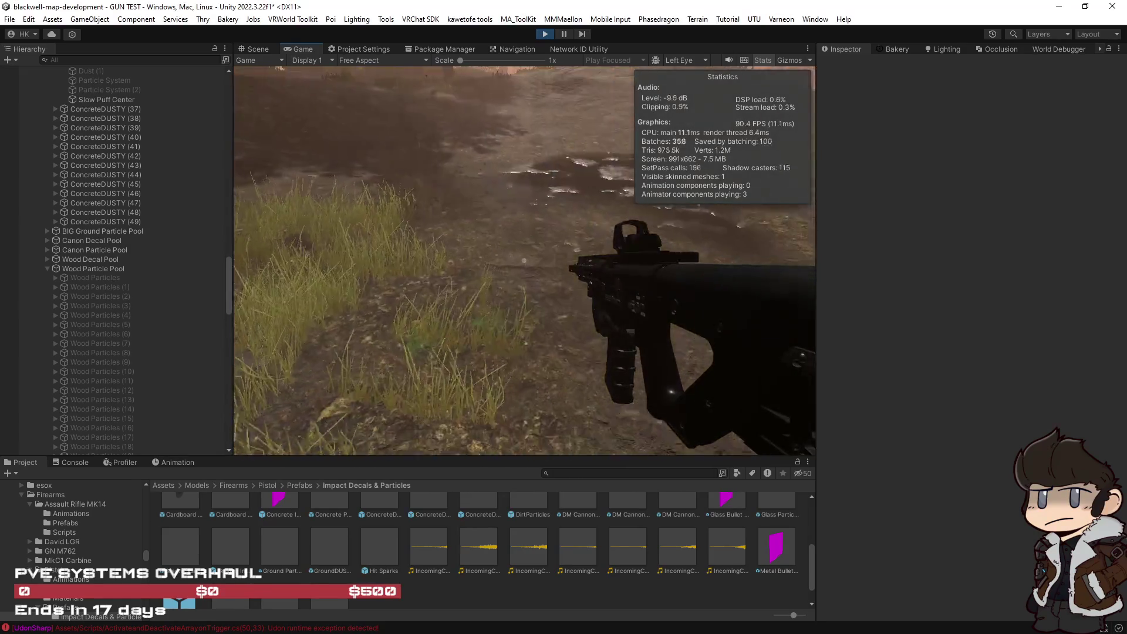
{"action": "left_click", "coordinate": [524, 260]}
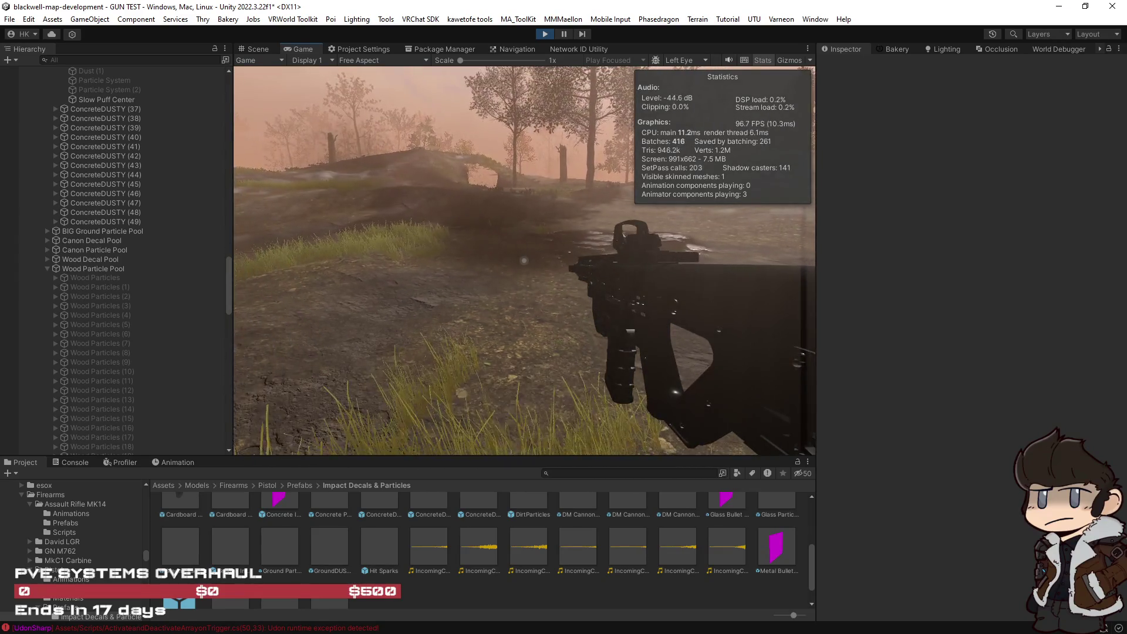
{"action": "key", "text": "alt+Tab"}
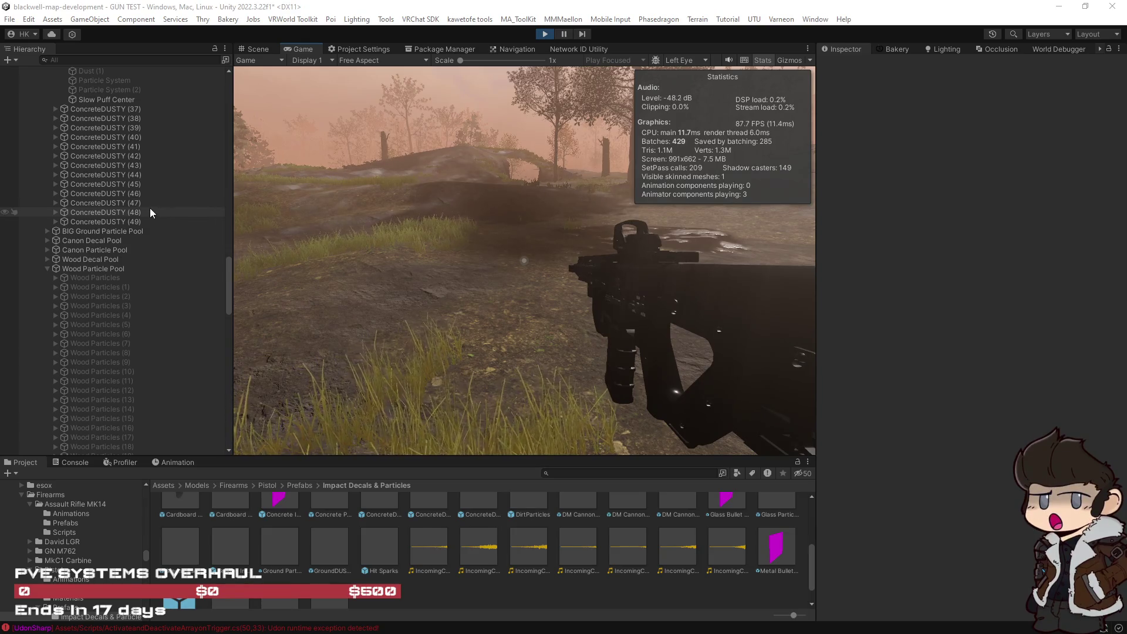
{"action": "left_click", "coordinate": [140, 60]}
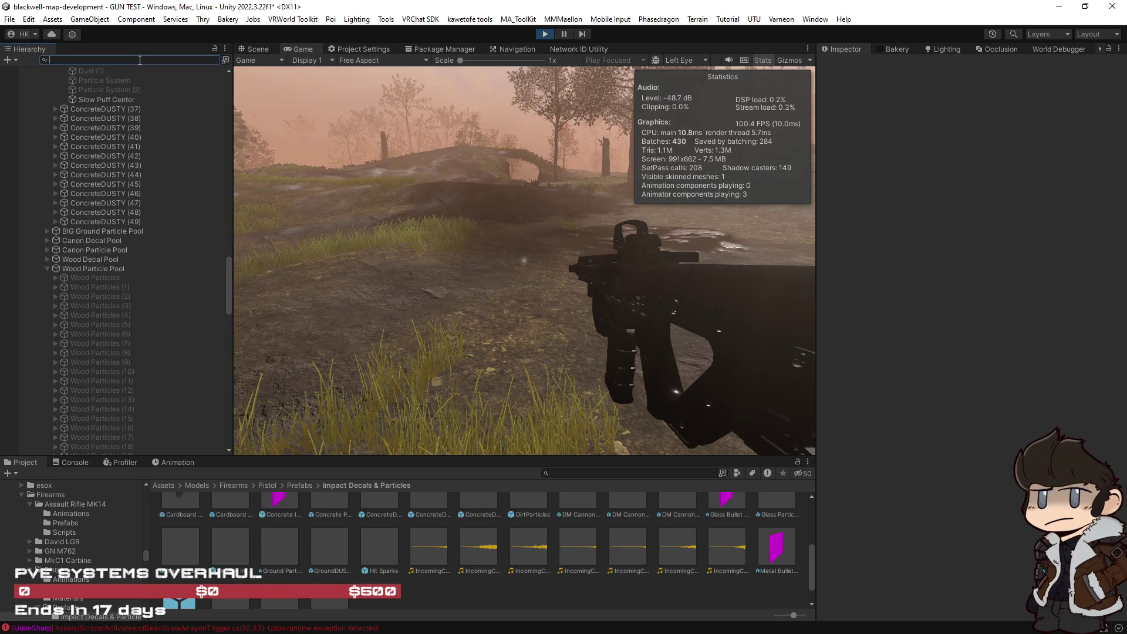
Filter the Hierarchy for the dust objects and select the Dust particle systems through Dust (3).
{"action": "type", "text": "dust"}
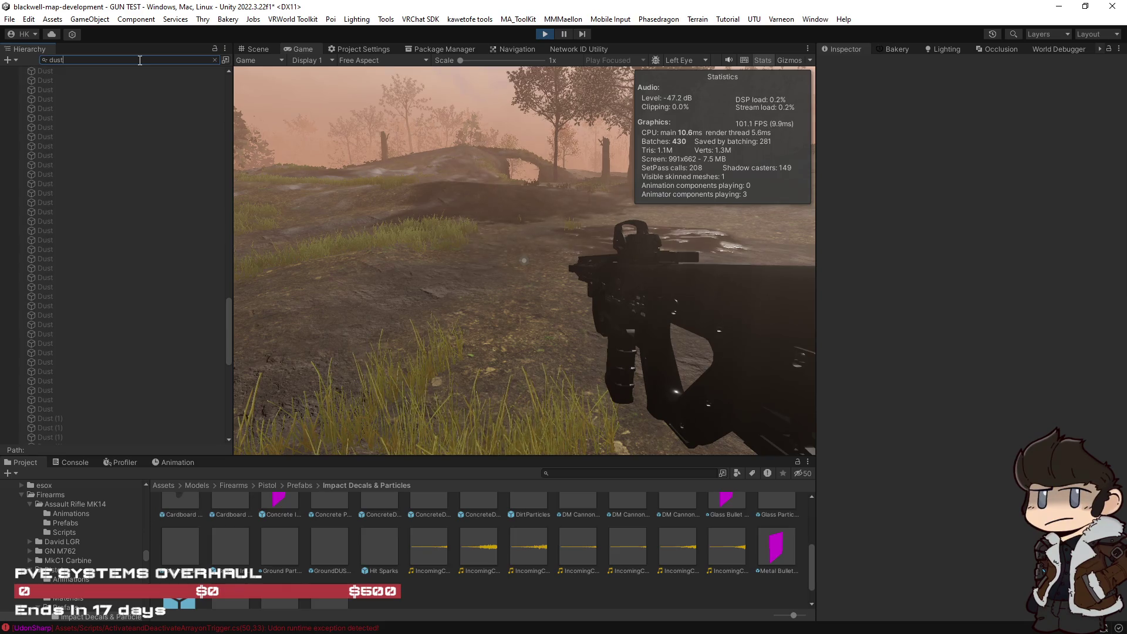
{"action": "scroll", "coordinate": [104, 187], "scroll_direction": "up", "scroll_amount": 2}
{"action": "scroll", "coordinate": [103, 186], "scroll_direction": "up", "scroll_amount": 20}
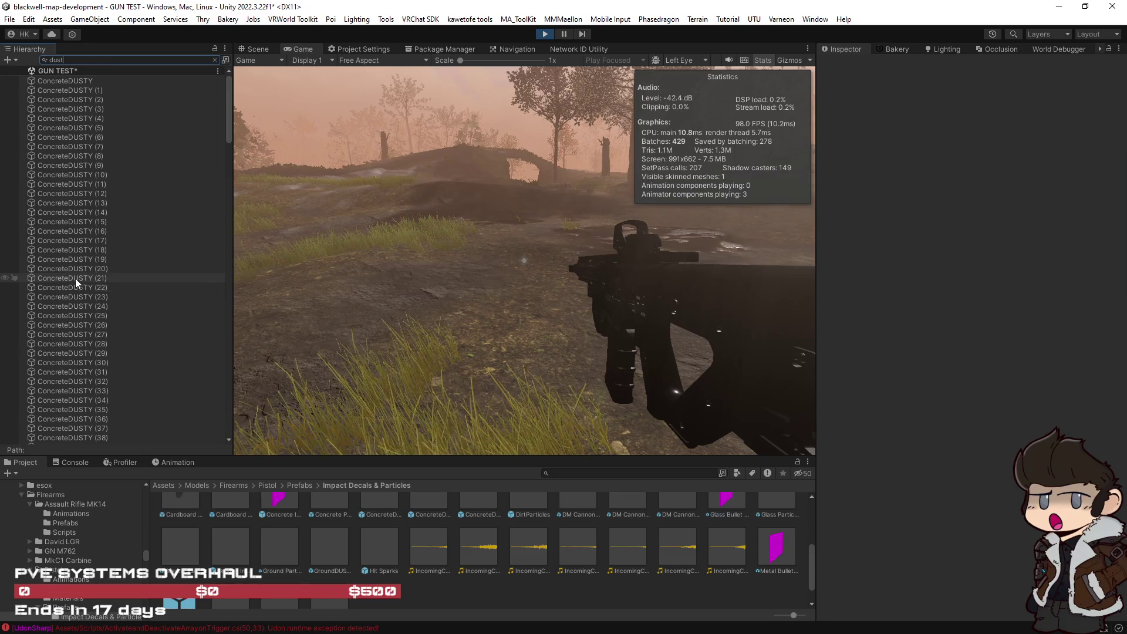
{"action": "scroll", "coordinate": [75, 279], "scroll_direction": "down", "scroll_amount": 20}
{"action": "left_click", "coordinate": [88, 346]}
{"action": "scroll", "coordinate": [93, 350], "scroll_direction": "down", "scroll_amount": 10}
{"action": "scroll", "coordinate": [92, 352], "scroll_direction": "down", "scroll_amount": 15}
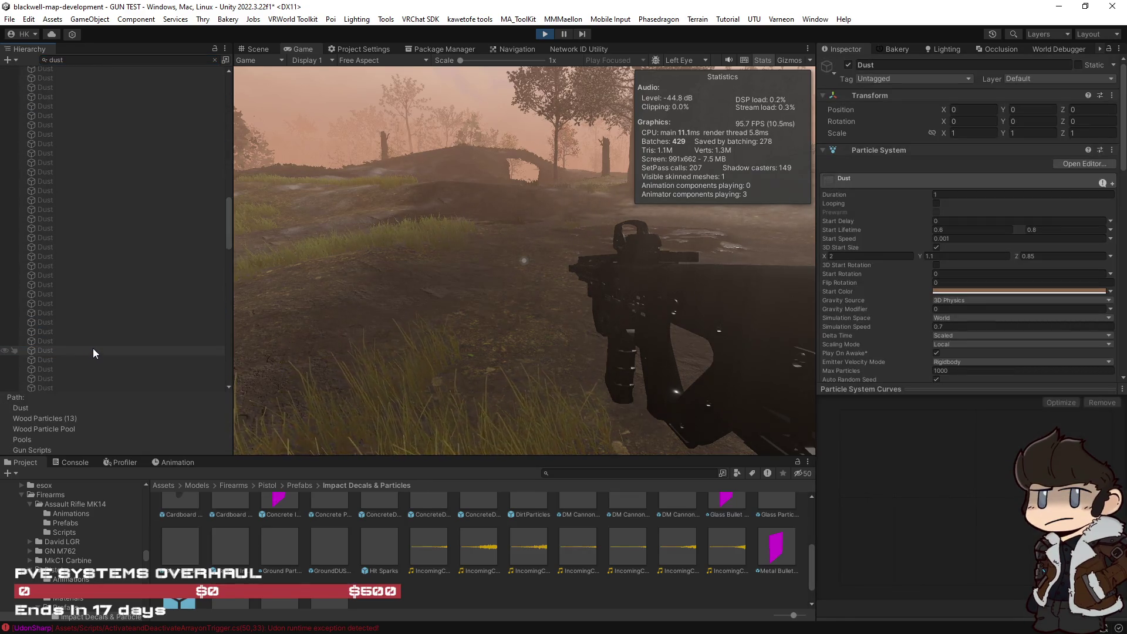
{"action": "left_click", "coordinate": [105, 386], "text": "shift"}
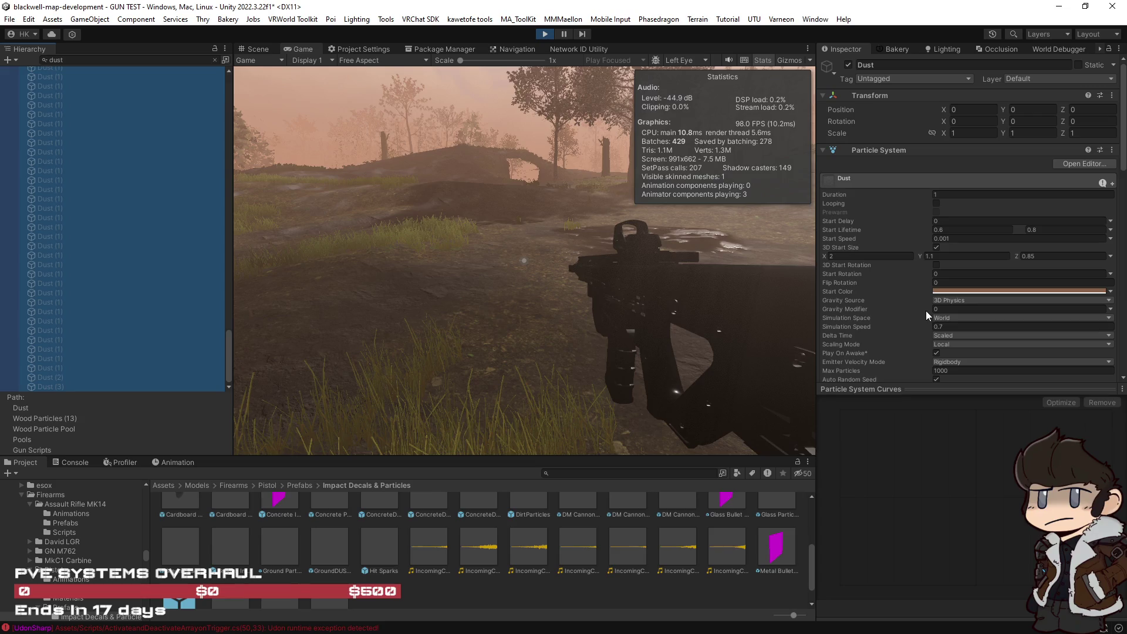
Uncheck Align To Direction in the selected Dust systems' Shape module.
{"action": "scroll", "coordinate": [908, 302], "scroll_direction": "down", "scroll_amount": 5}
{"action": "scroll", "coordinate": [907, 301], "scroll_direction": "down", "scroll_amount": 5}
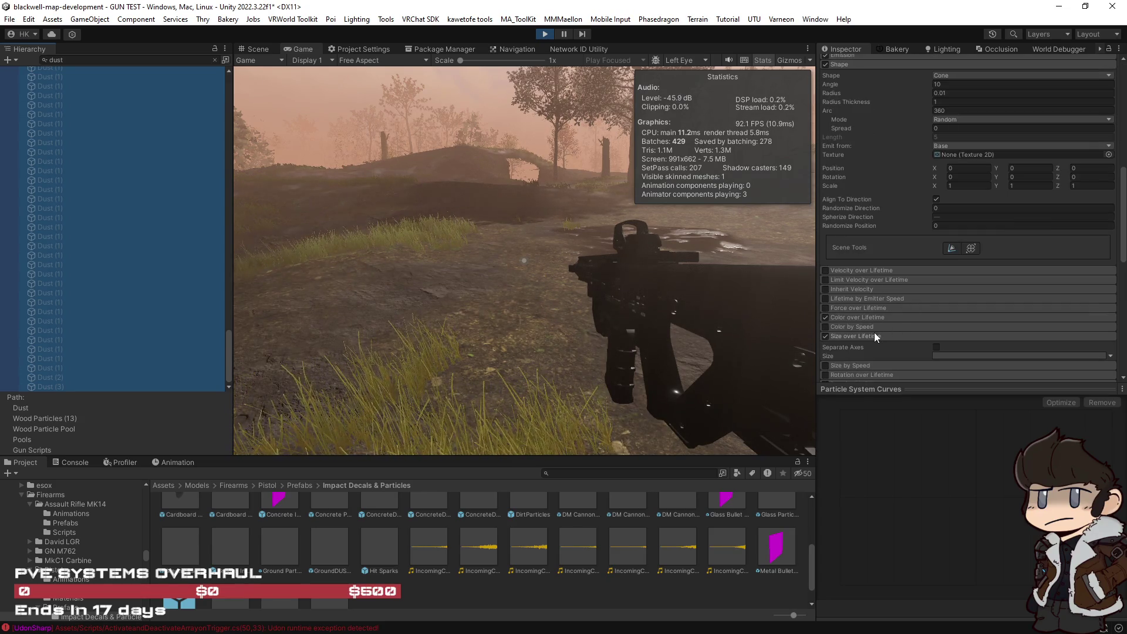
{"action": "scroll", "coordinate": [875, 335], "scroll_direction": "down", "scroll_amount": 5}
{"action": "scroll", "coordinate": [904, 229], "scroll_direction": "up", "scroll_amount": 3}
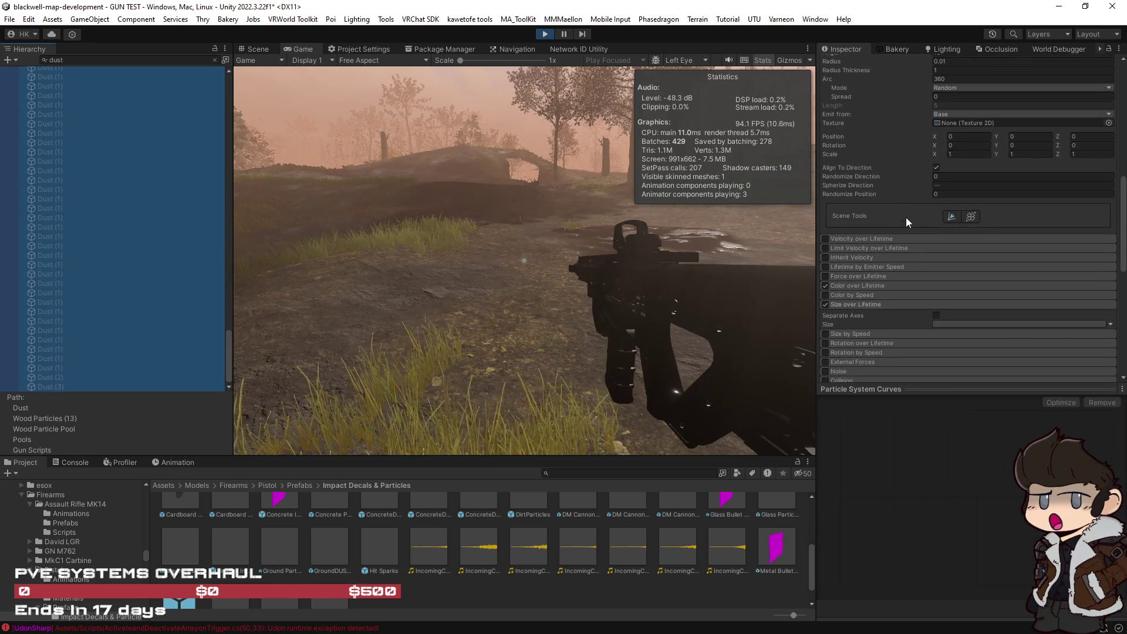
{"action": "left_click", "coordinate": [936, 167]}
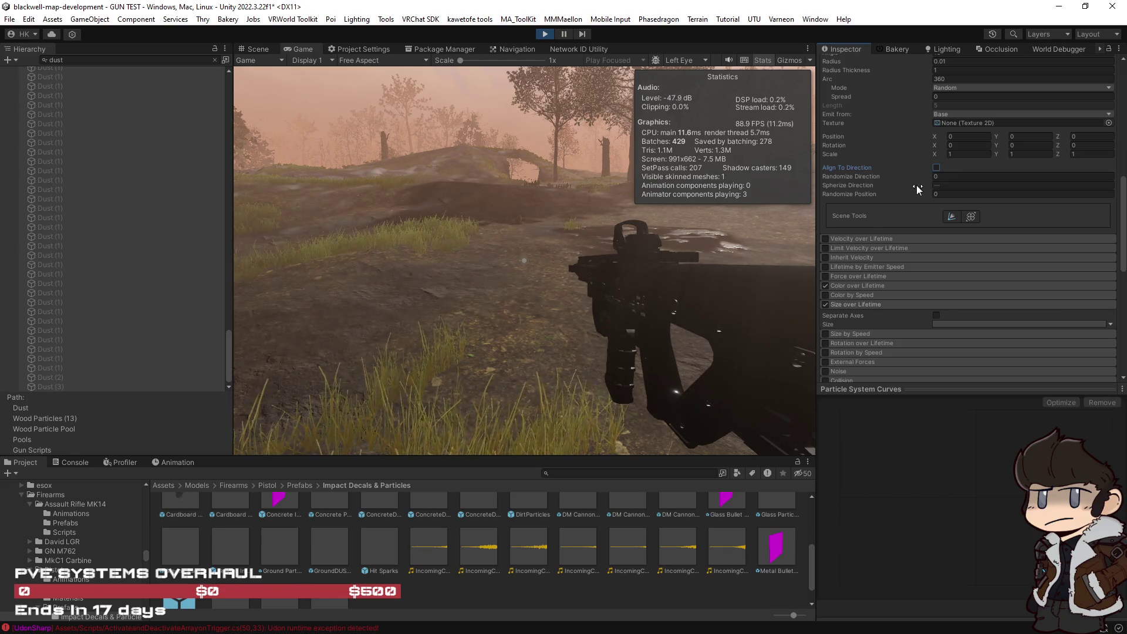
{"action": "scroll", "coordinate": [916, 187], "scroll_direction": "up", "scroll_amount": 3}
Fire five rifle shots at the forest ground near the barriers to judge the adjusted dust puffs.
{"action": "left_click", "coordinate": [949, 216]}
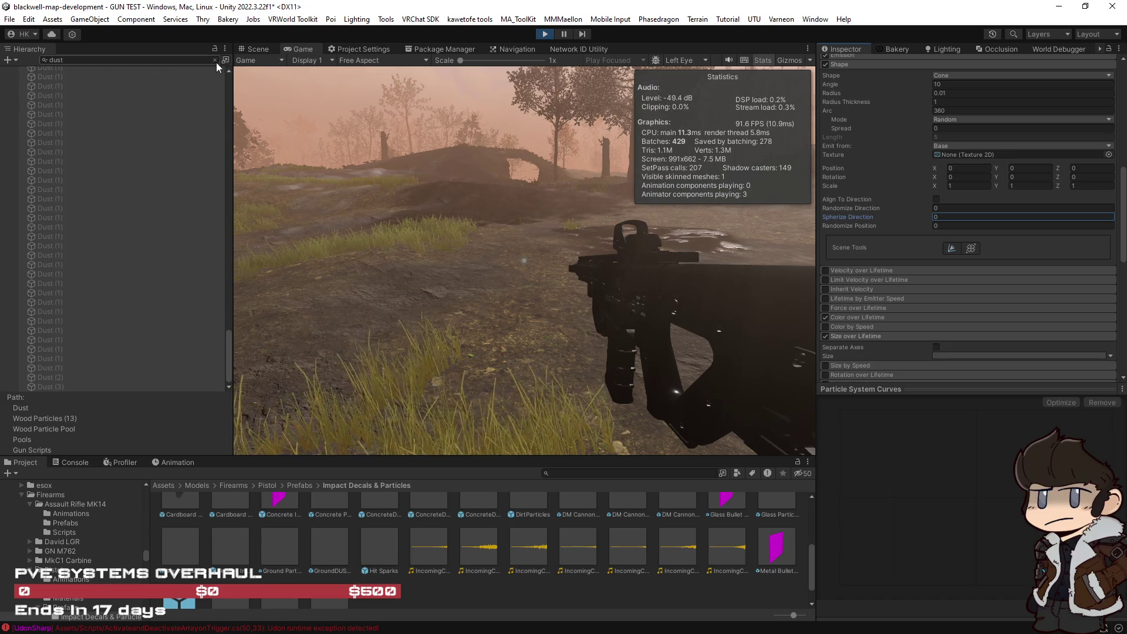
{"action": "left_click", "coordinate": [273, 189]}
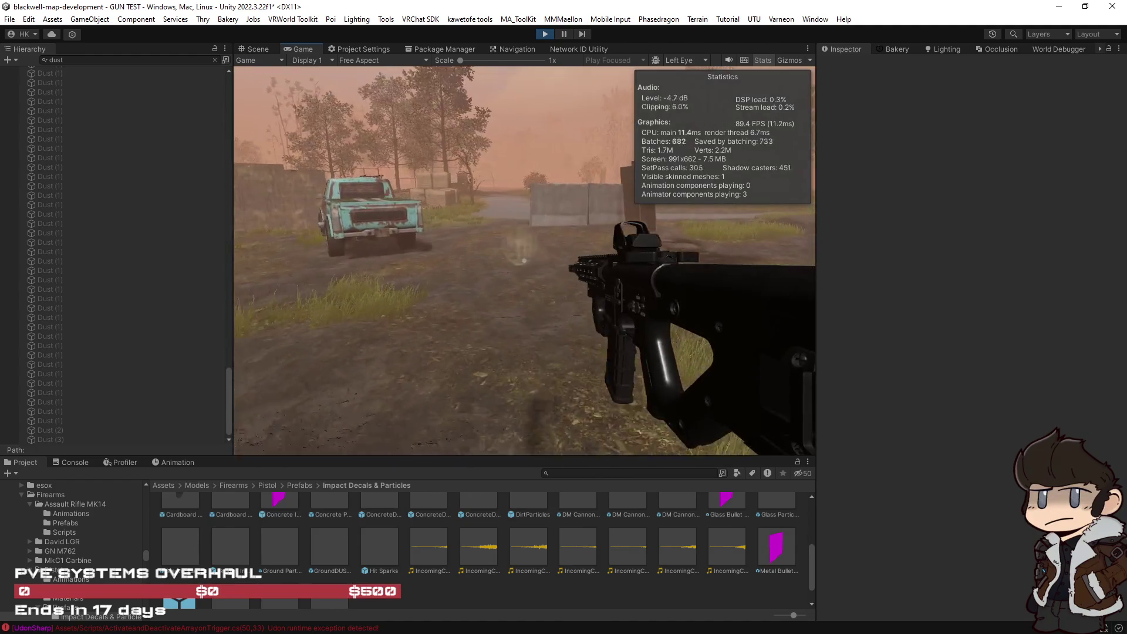
{"action": "left_click", "coordinate": [524, 260]}
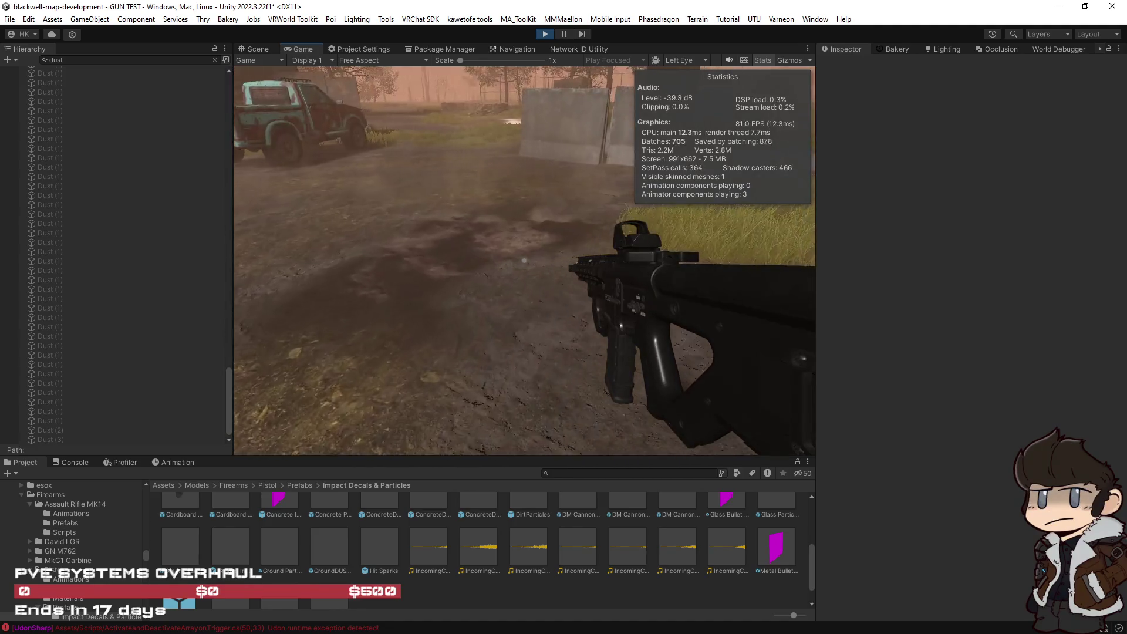
{"action": "left_click", "coordinate": [524, 260]}
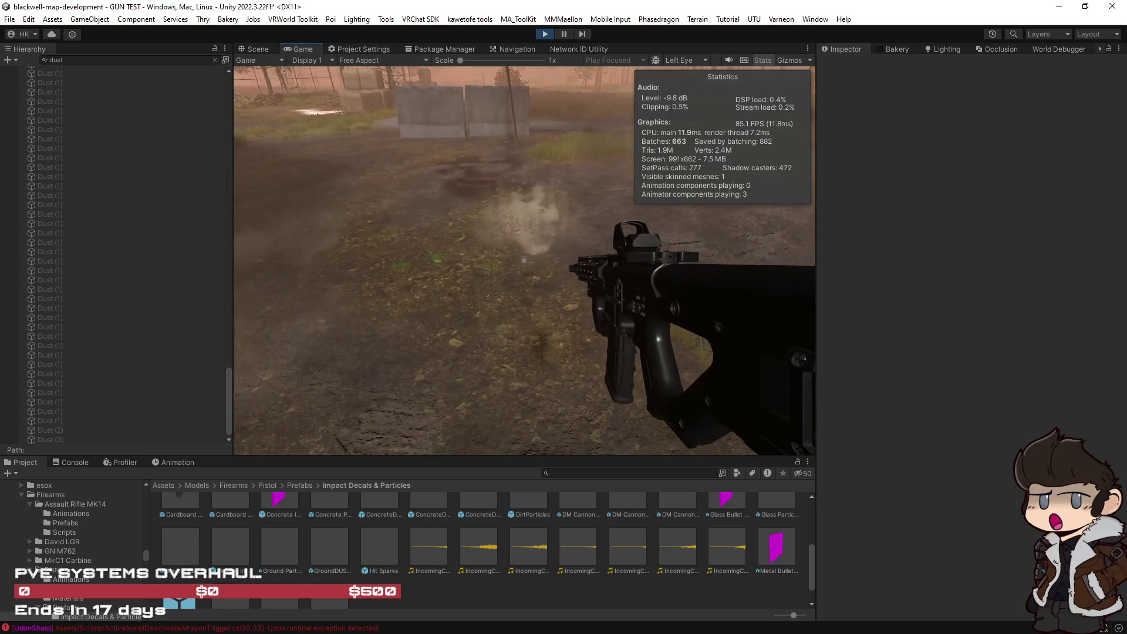
{"action": "left_click", "coordinate": [523, 260]}
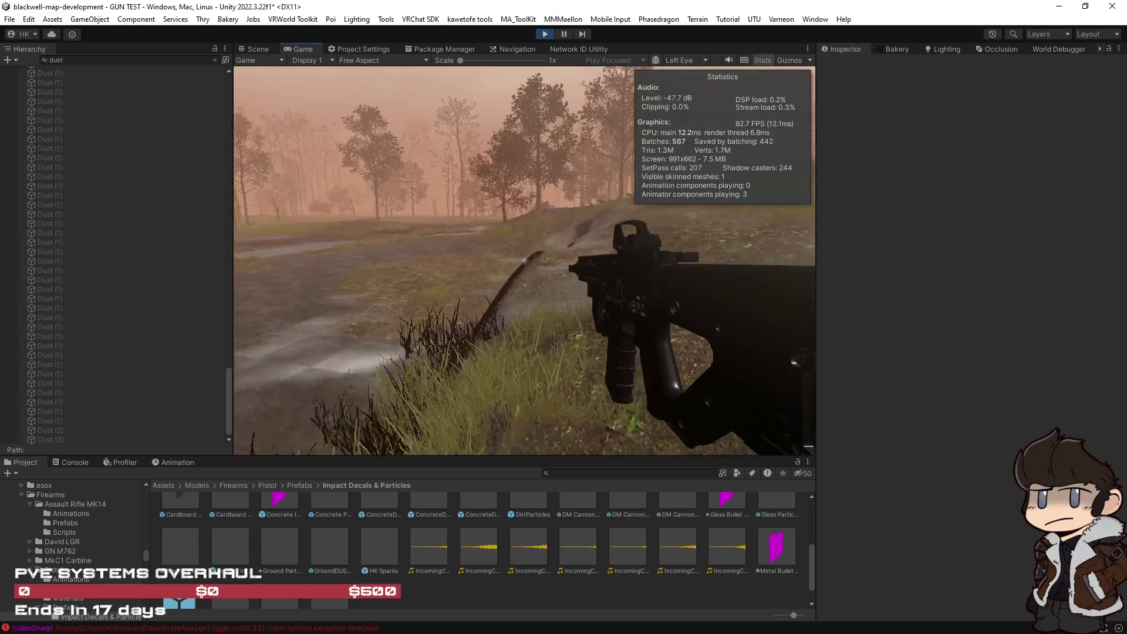
{"action": "left_click", "coordinate": [523, 260]}
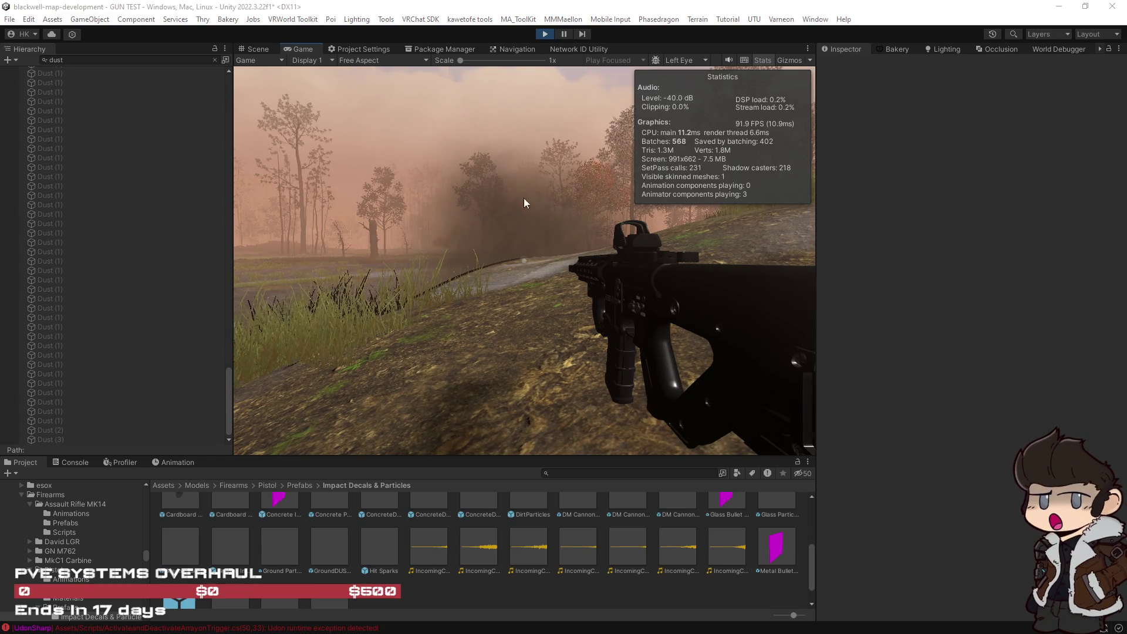
Select all the Dust (1) particle emitters together in the Hierarchy.
{"action": "scroll", "coordinate": [75, 131], "scroll_direction": "up", "scroll_amount": 15}
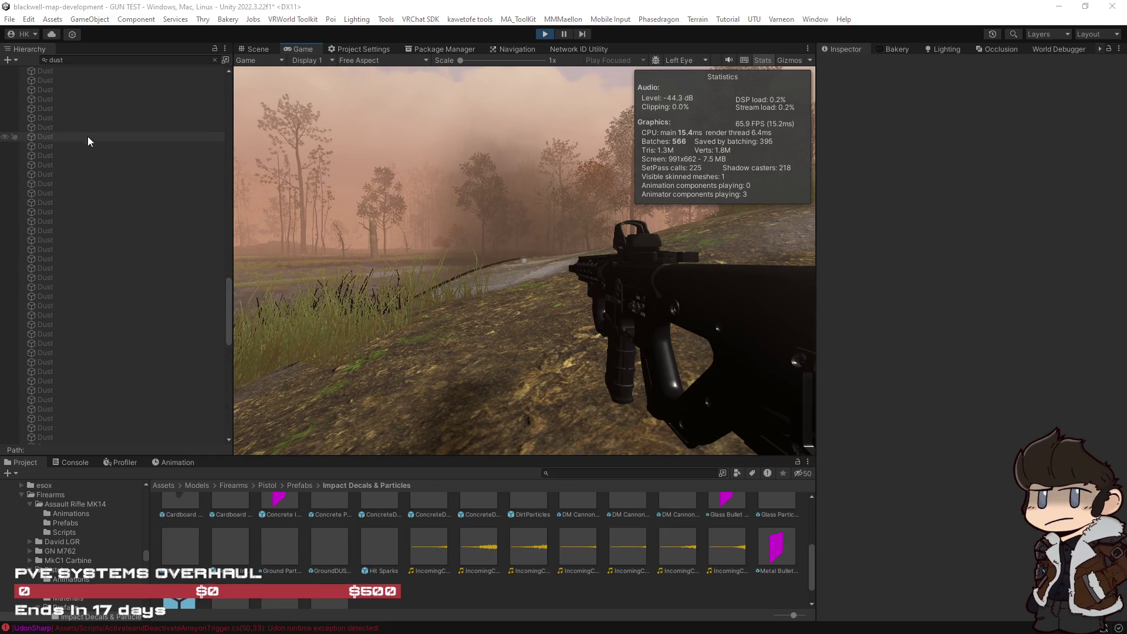
{"action": "scroll", "coordinate": [74, 164], "scroll_direction": "up", "scroll_amount": 5}
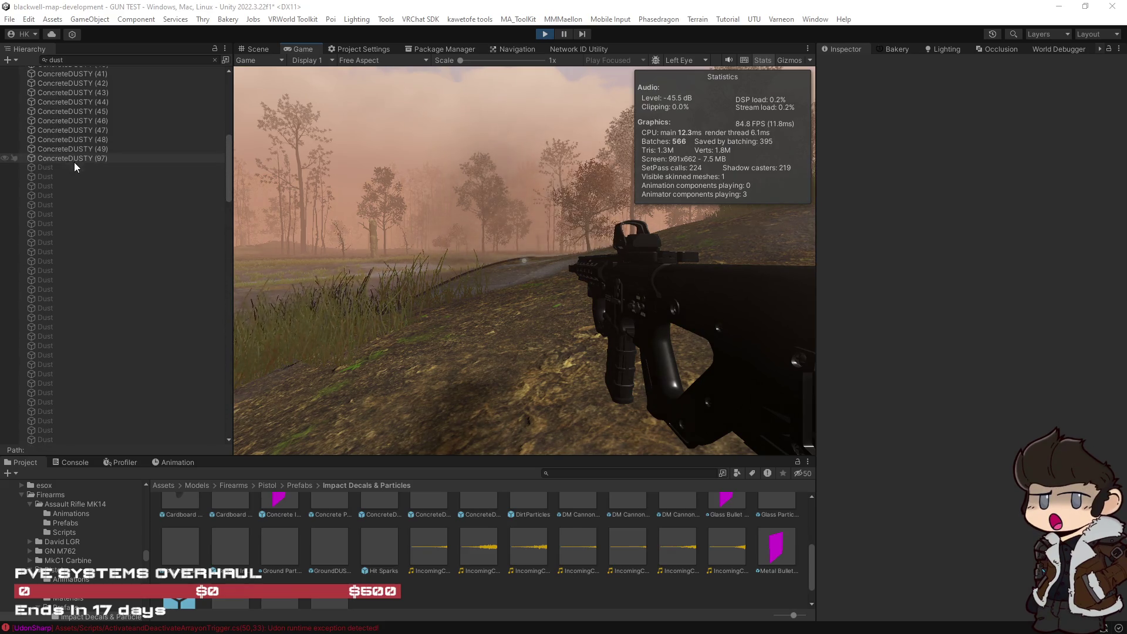
{"action": "left_click", "coordinate": [75, 169]}
{"action": "scroll", "coordinate": [182, 273], "scroll_direction": "down", "scroll_amount": 20}
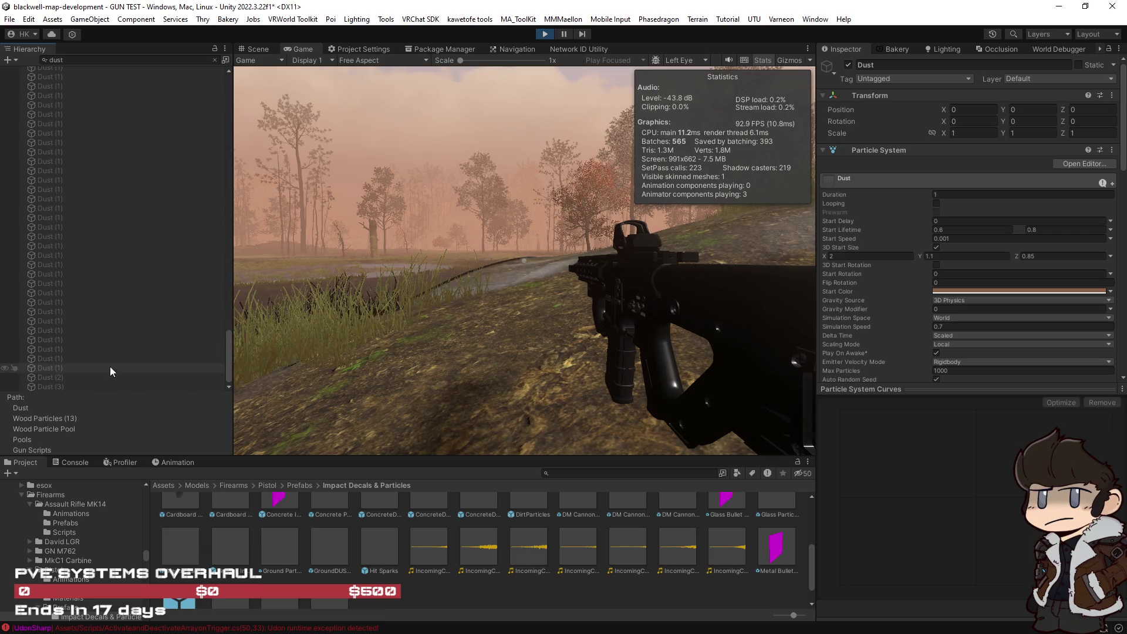
{"action": "left_click", "coordinate": [110, 368], "text": "shift"}
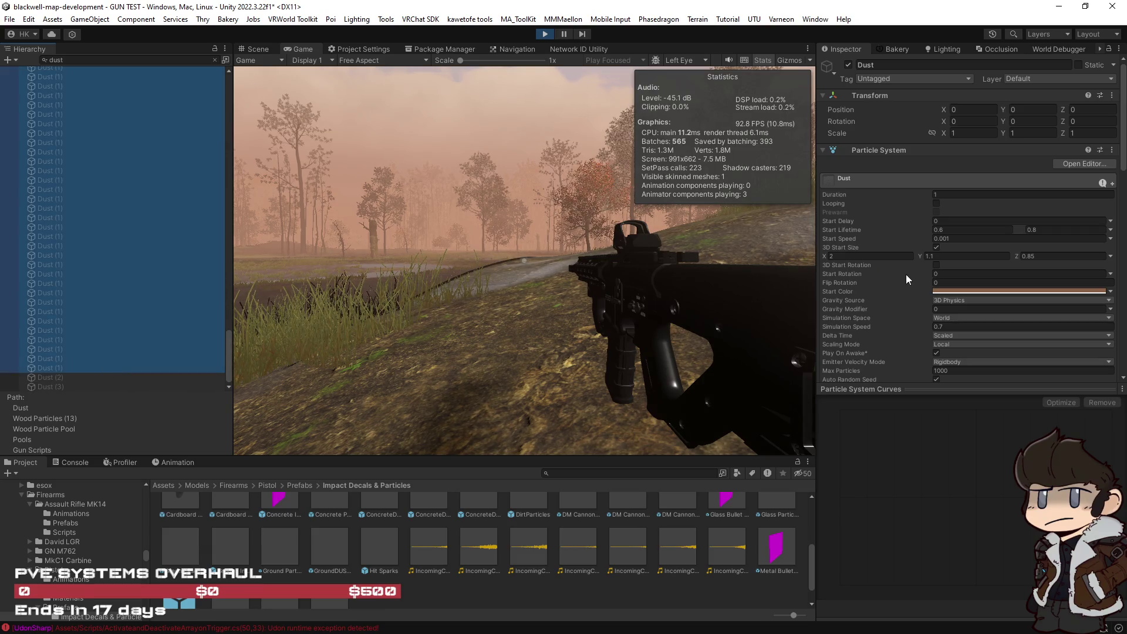
Review their shared settings, keeping Randomize Direction at 0 and Scaling Mode on Local.
{"action": "scroll", "coordinate": [924, 275], "scroll_direction": "down", "scroll_amount": 10}
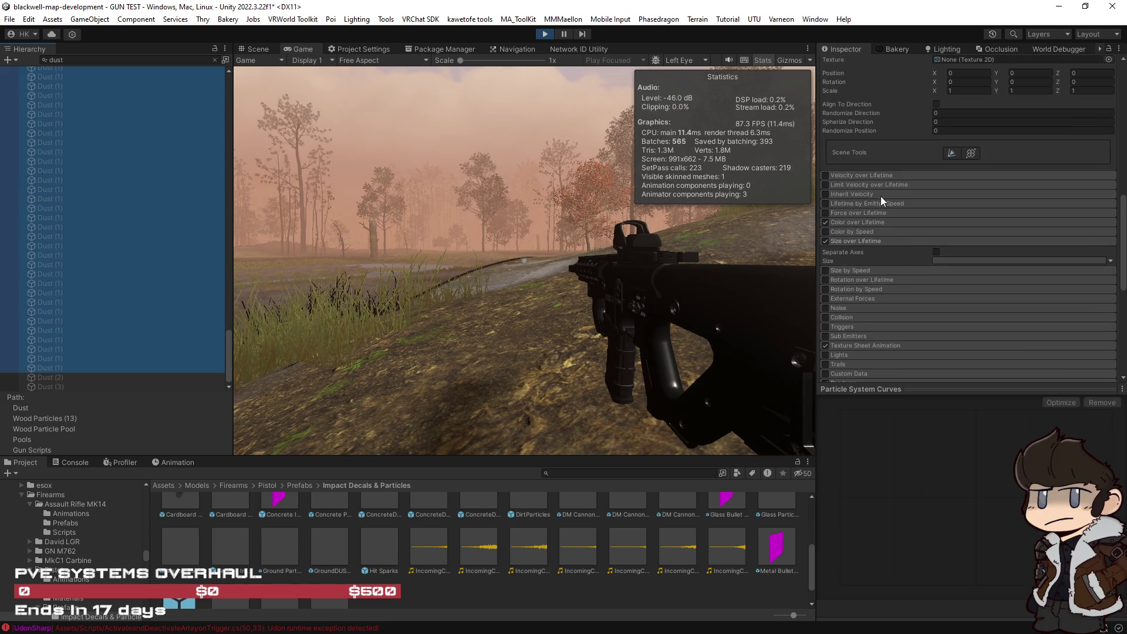
{"action": "scroll", "coordinate": [860, 188], "scroll_direction": "up", "scroll_amount": 3}
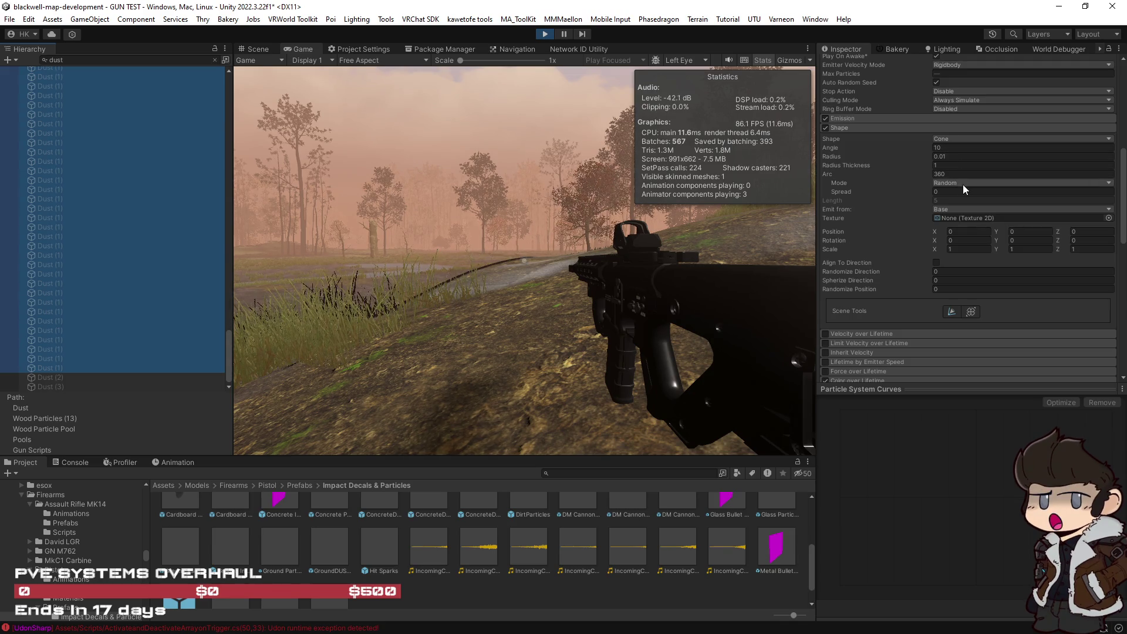
{"action": "left_click", "coordinate": [953, 276]}
{"action": "key", "text": "BackSpace"}
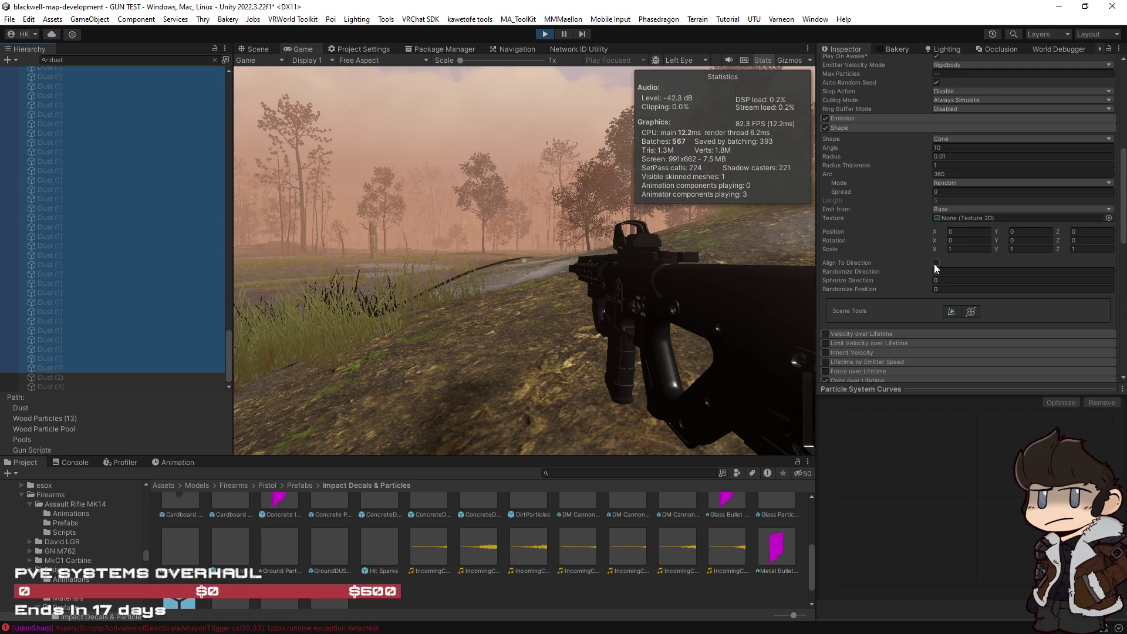
{"action": "key", "text": "Return"}
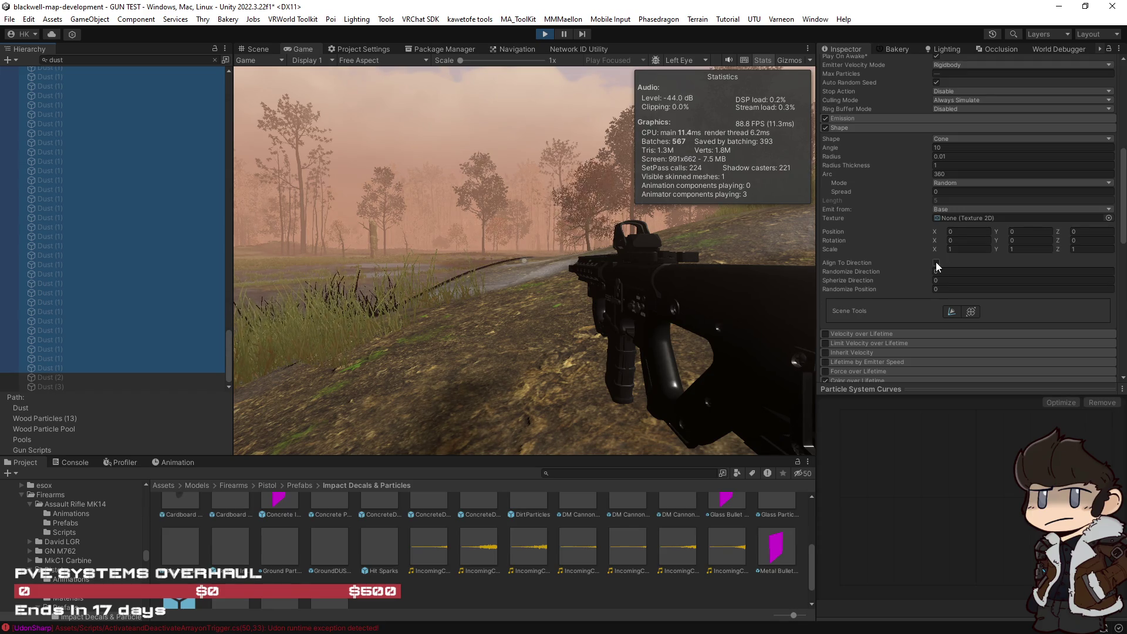
{"action": "scroll", "coordinate": [935, 263], "scroll_direction": "up", "scroll_amount": 3}
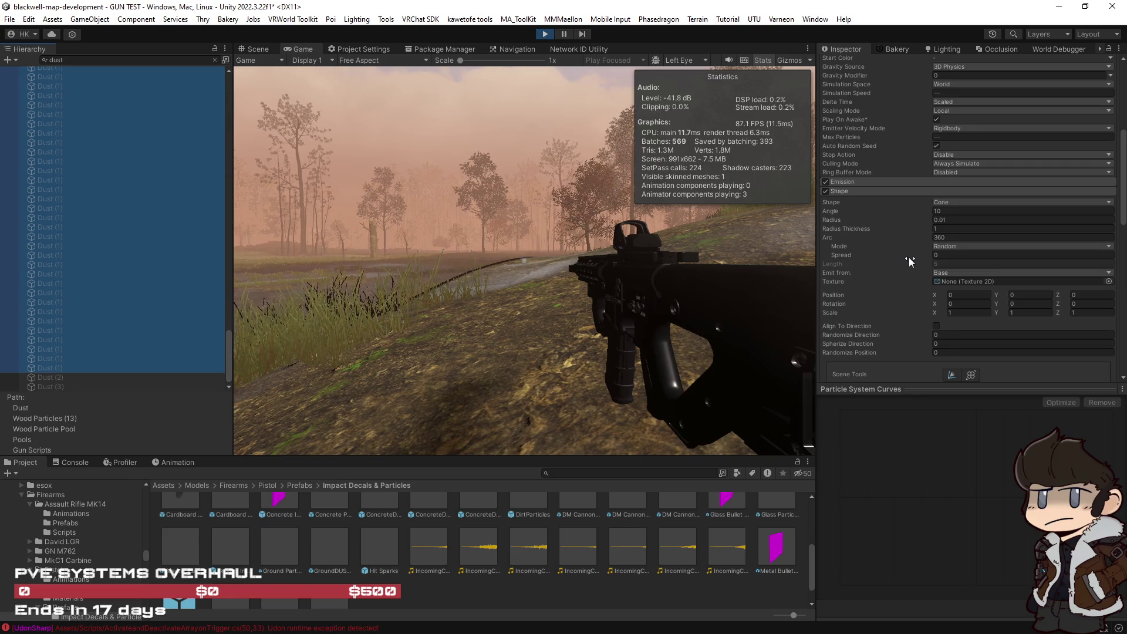
{"action": "left_click", "coordinate": [953, 110]}
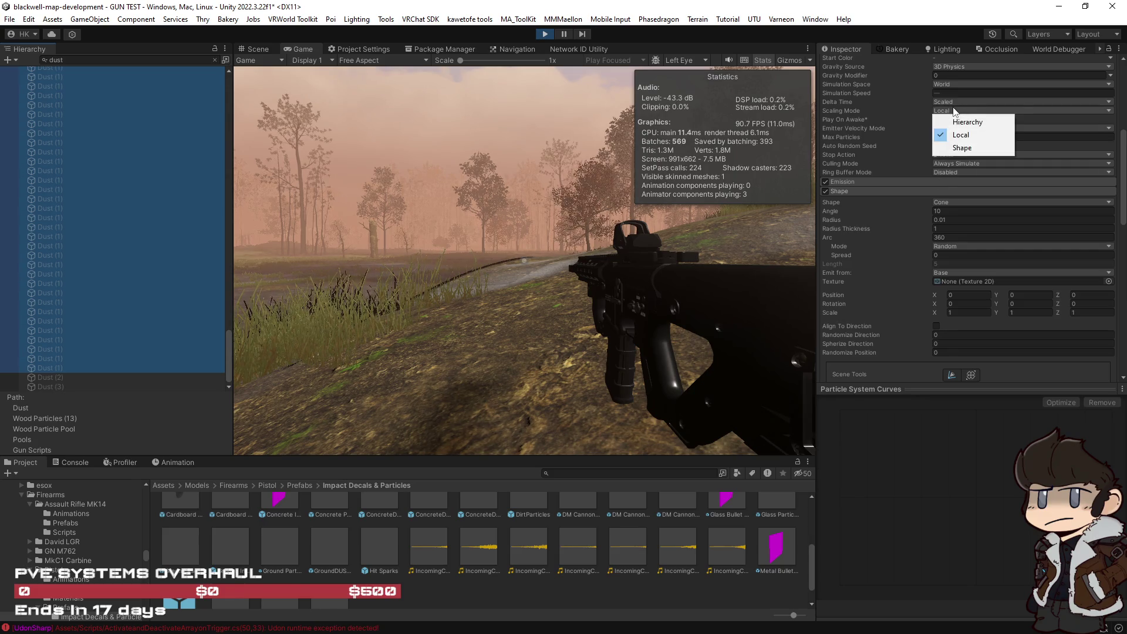
{"action": "left_click_drag", "start_coordinate": [1122, 170], "coordinate": [1123, 276]}
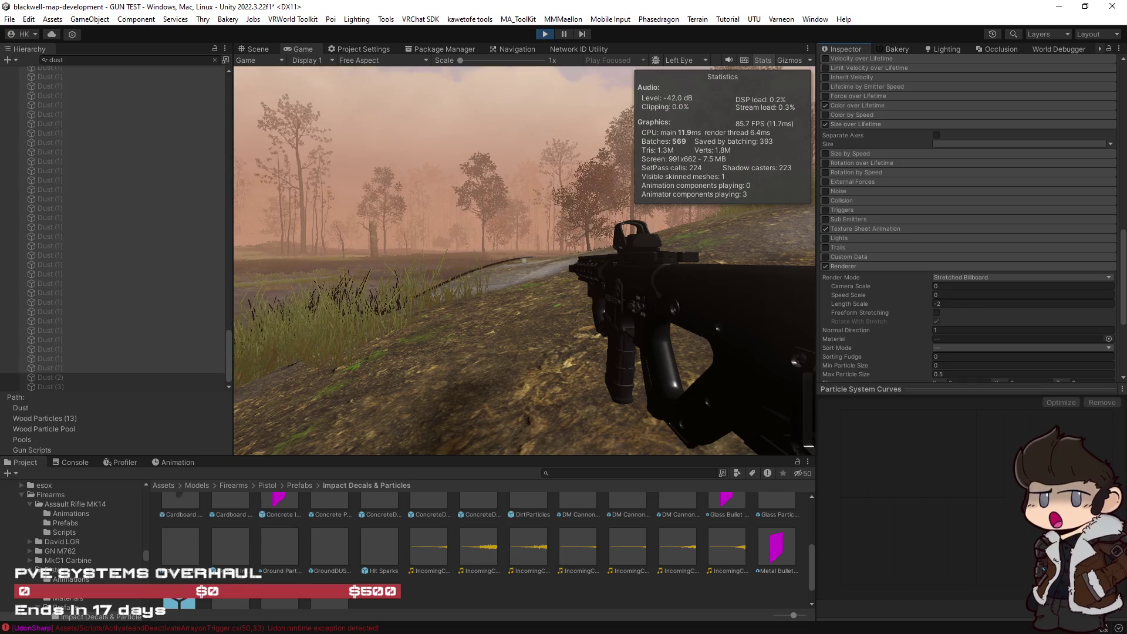
{"action": "mouse_move", "coordinate": [1122, 276]}
{"action": "left_mouse_down"}
{"action": "mouse_move", "coordinate": [1122, 155]}
{"action": "mouse_move", "coordinate": [1123, 188]}
{"action": "mouse_move", "coordinate": [1124, 171]}
{"action": "left_mouse_up"}
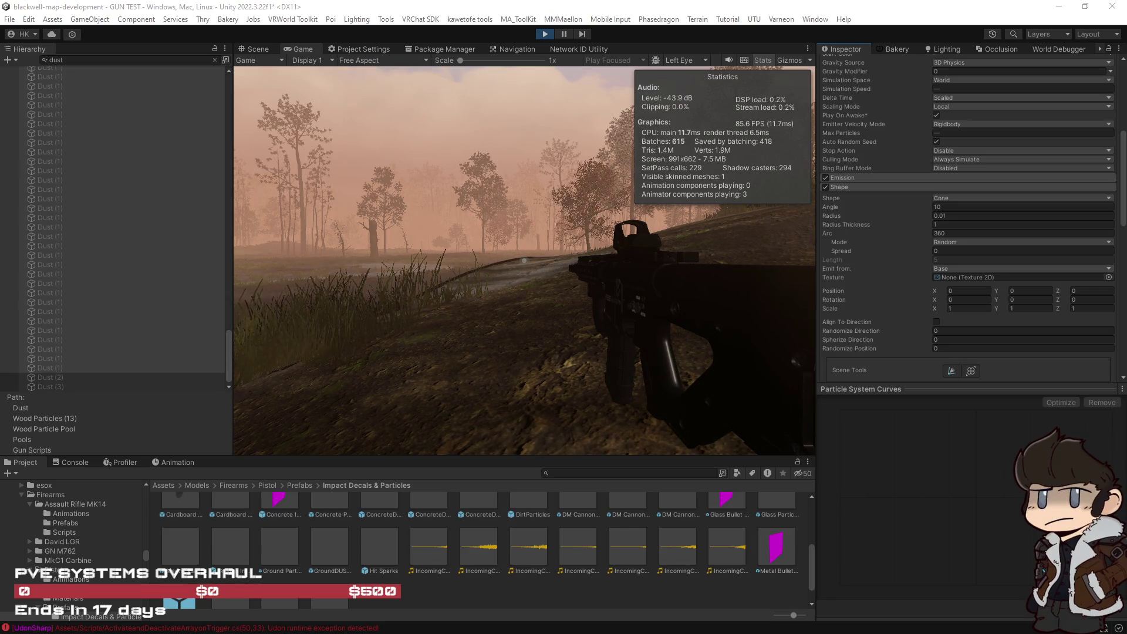
Fire two test shots at the ground to see the dust impact clouds.
{"action": "left_click", "coordinate": [633, 386]}
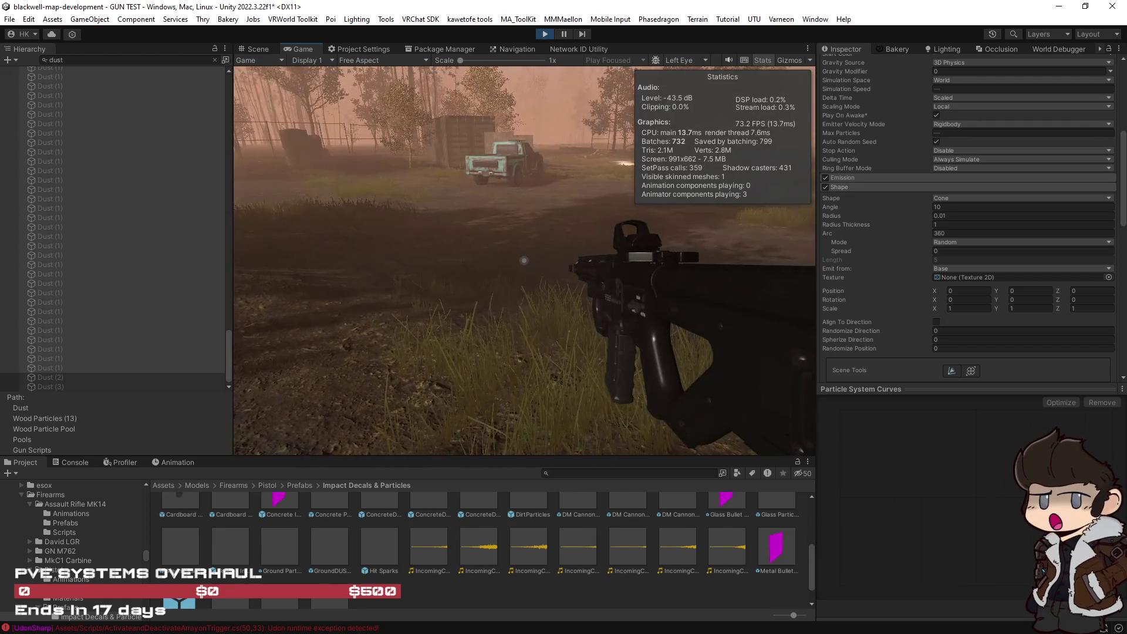
{"action": "left_click", "coordinate": [525, 261]}
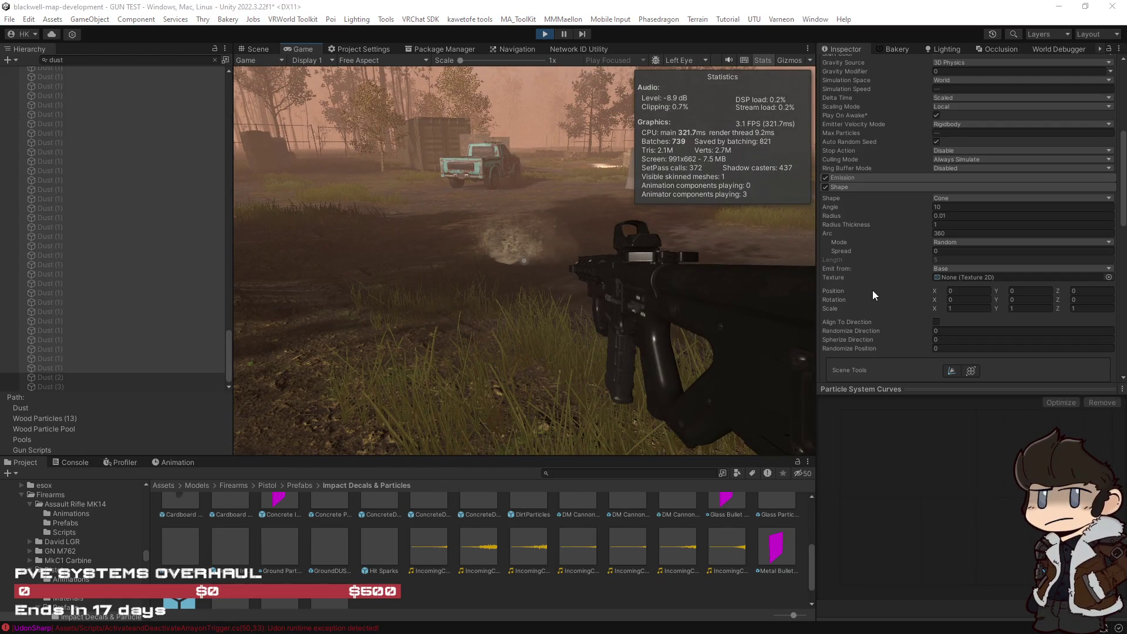
{"action": "scroll", "coordinate": [873, 293], "scroll_direction": "down", "scroll_amount": 6}
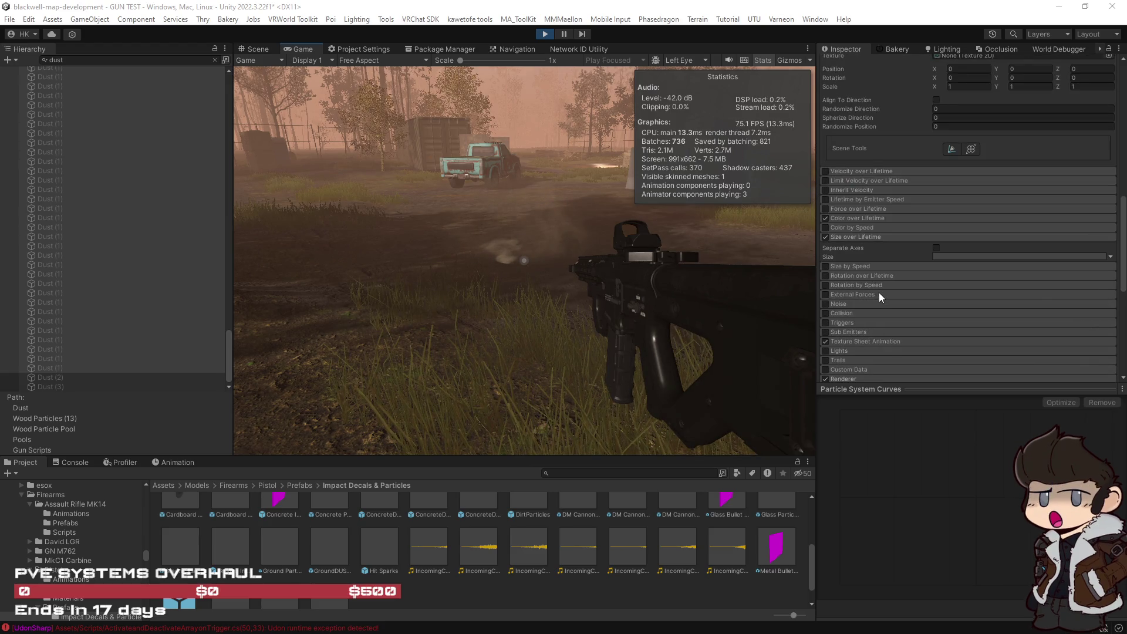
{"action": "scroll", "coordinate": [882, 292], "scroll_direction": "down", "scroll_amount": 3}
{"action": "scroll", "coordinate": [881, 292], "scroll_direction": "down", "scroll_amount": 3}
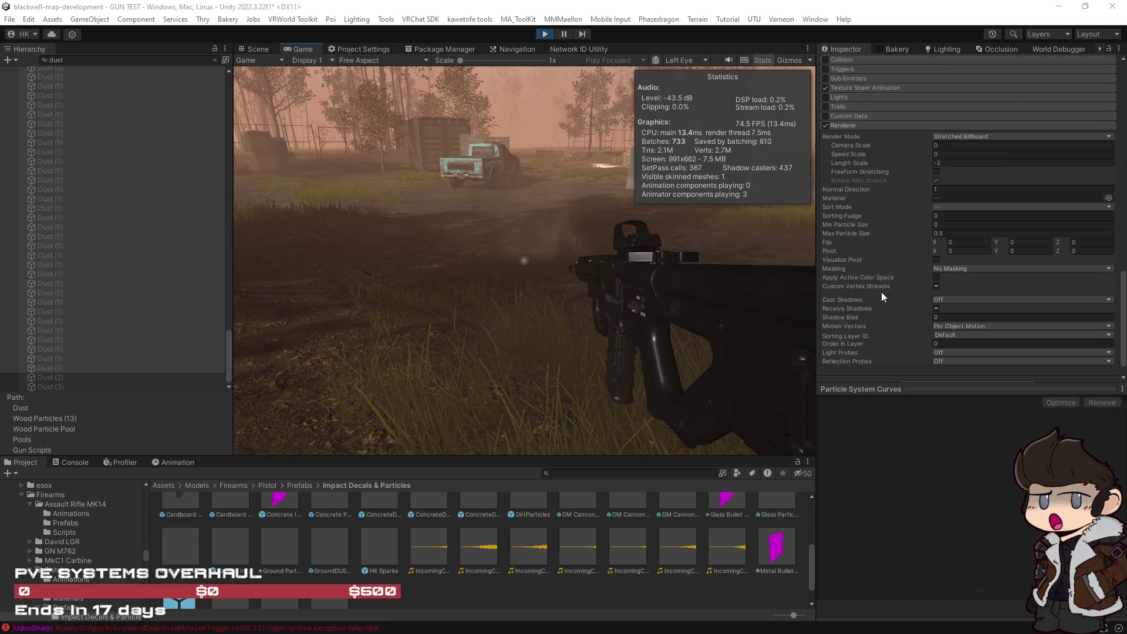
Look through the Inspector's particle modules, then clear the Dust filter from the Hierarchy search.
{"action": "scroll", "coordinate": [882, 297], "scroll_direction": "up", "scroll_amount": 3}
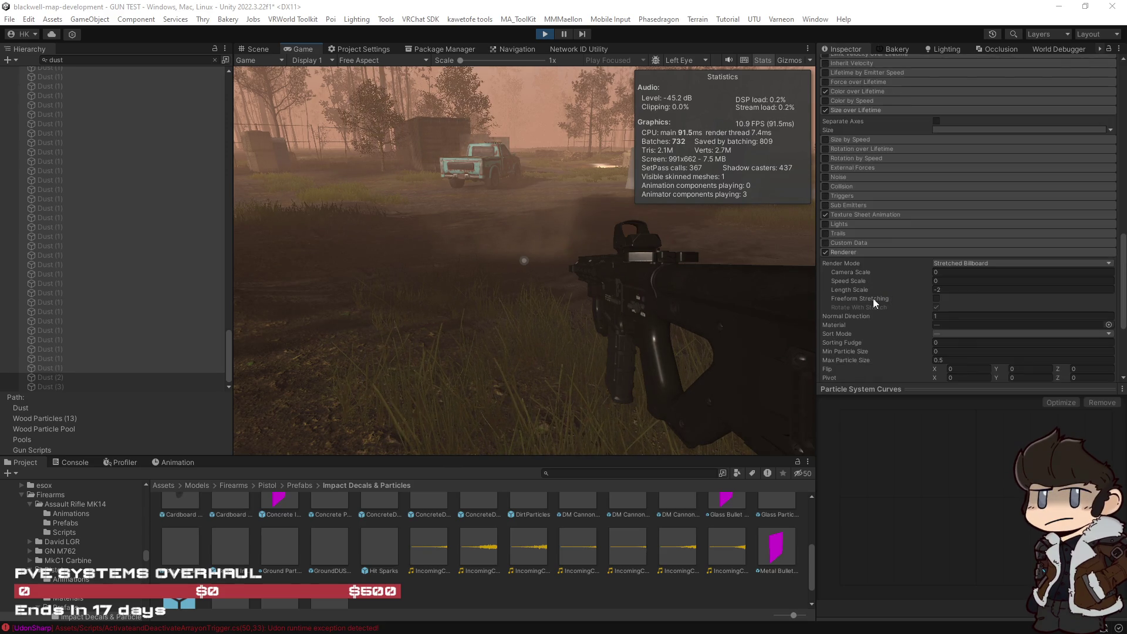
{"action": "scroll", "coordinate": [873, 298], "scroll_direction": "up", "scroll_amount": 9}
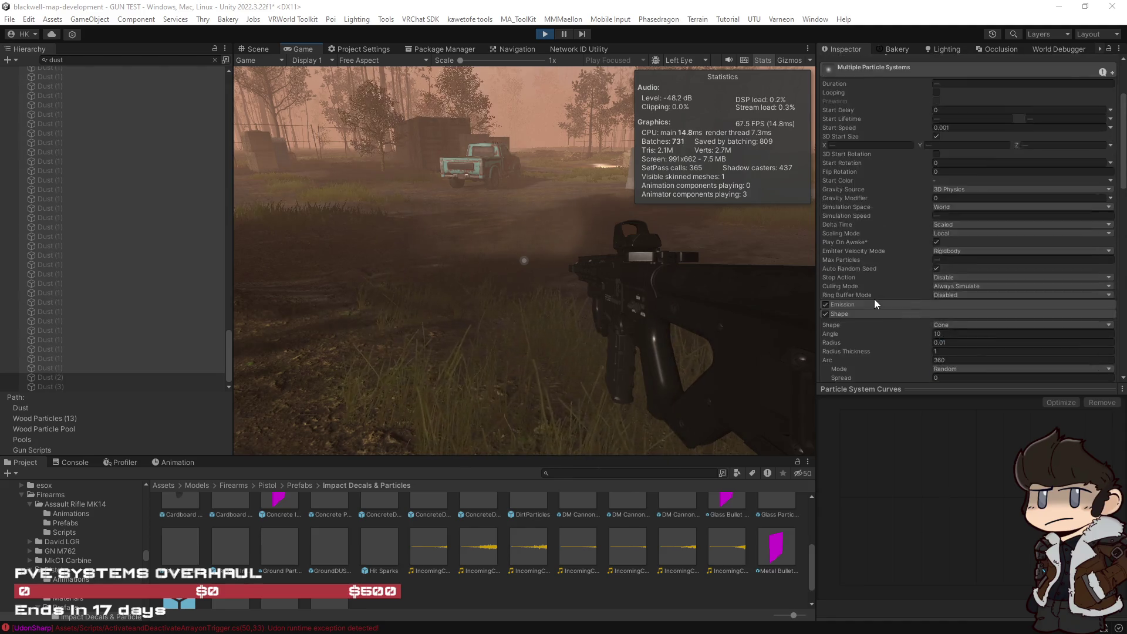
{"action": "scroll", "coordinate": [875, 299], "scroll_direction": "down", "scroll_amount": 3}
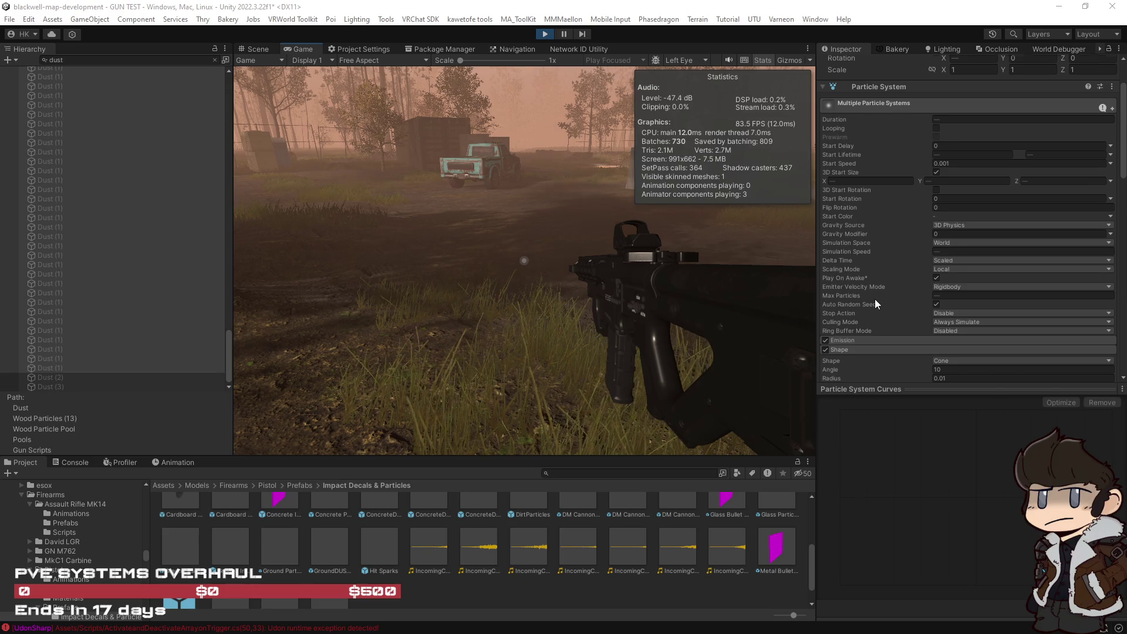
{"action": "scroll", "coordinate": [875, 299], "scroll_direction": "down", "scroll_amount": 5}
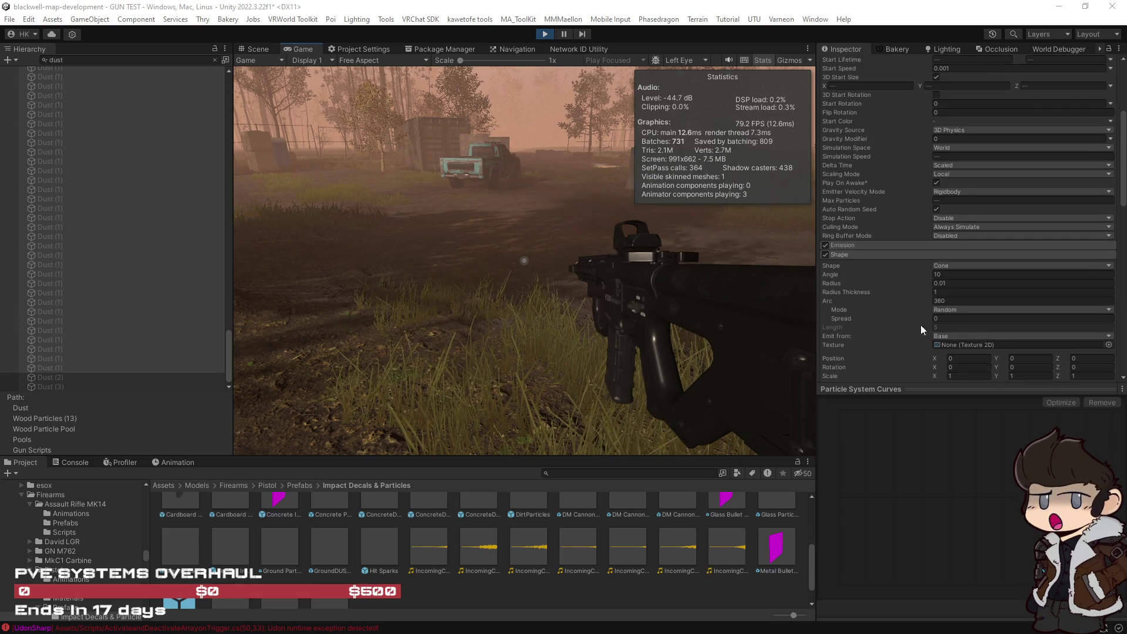
{"action": "scroll", "coordinate": [913, 327], "scroll_direction": "down", "scroll_amount": 20}
{"action": "scroll", "coordinate": [906, 333], "scroll_direction": "down", "scroll_amount": 3}
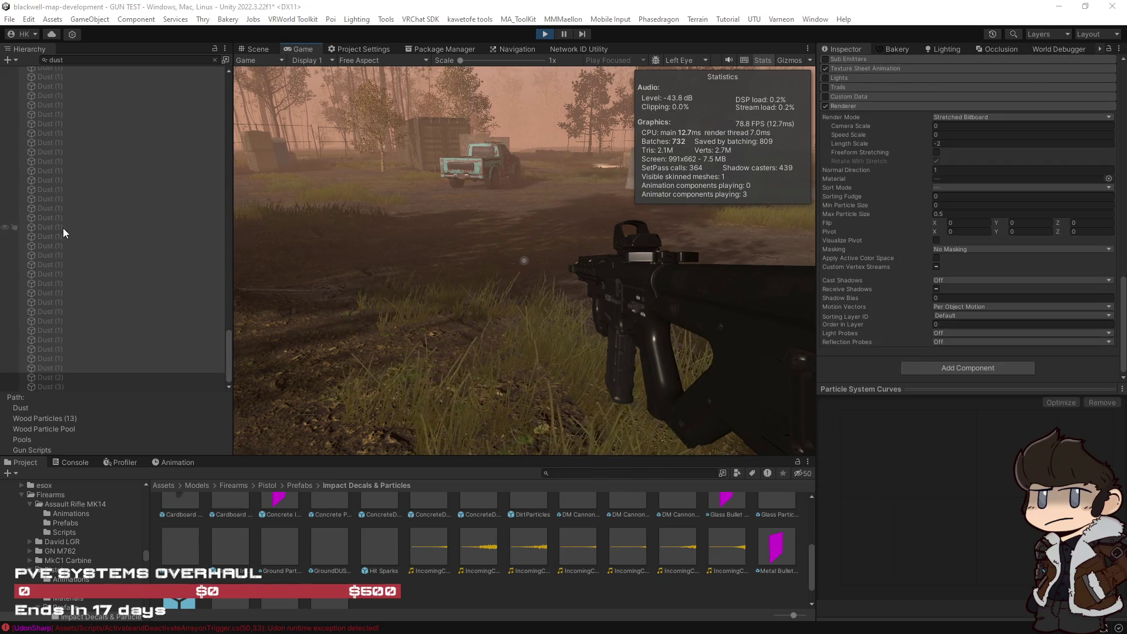
{"action": "scroll", "coordinate": [60, 216], "scroll_direction": "up", "scroll_amount": 10}
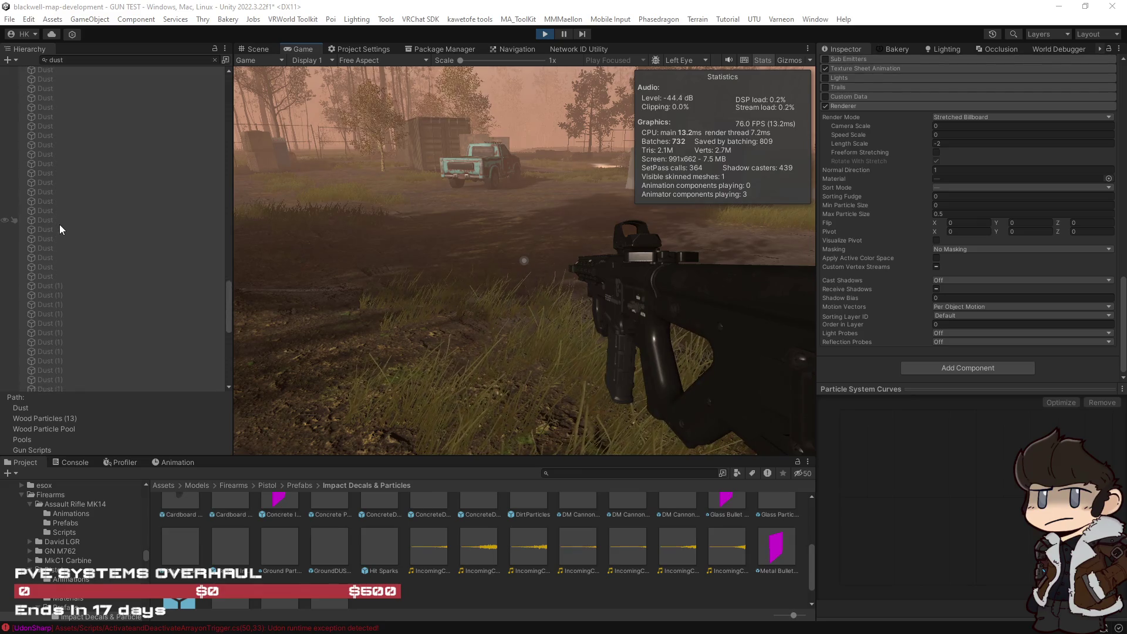
{"action": "left_click", "coordinate": [215, 60]}
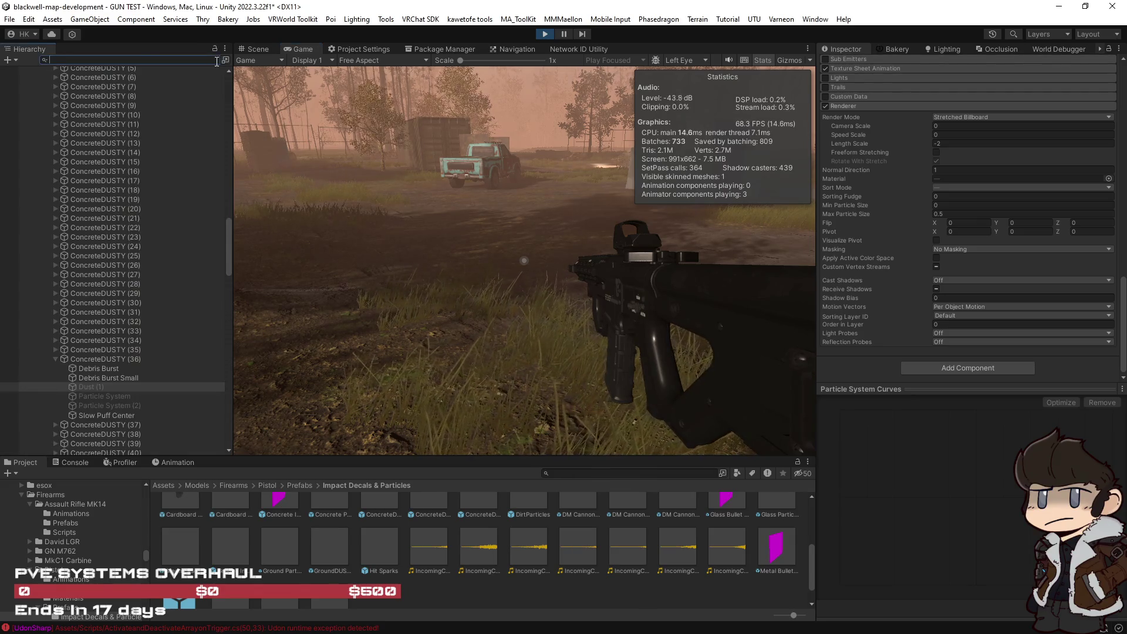
Select the Dust effect under DirtParticles (42), briefly comparing it with Debris Burst.
{"action": "scroll", "coordinate": [133, 311], "scroll_direction": "down", "scroll_amount": 5}
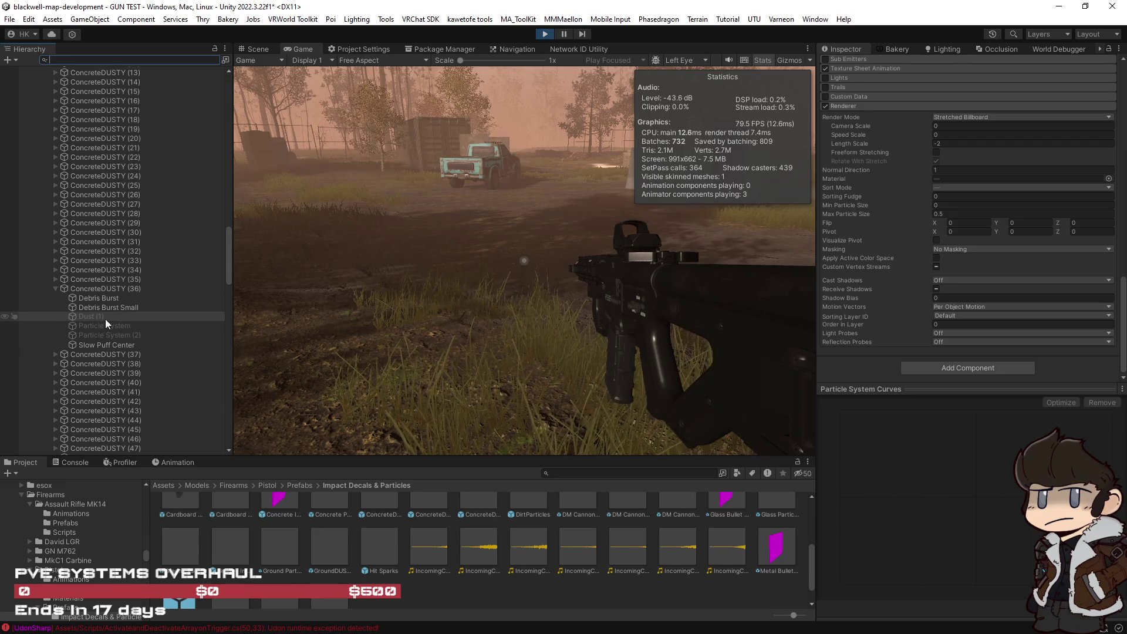
{"action": "scroll", "coordinate": [104, 318], "scroll_direction": "down", "scroll_amount": 5}
{"action": "scroll", "coordinate": [106, 318], "scroll_direction": "up", "scroll_amount": 5}
{"action": "scroll", "coordinate": [71, 251], "scroll_direction": "up", "scroll_amount": 8}
{"action": "scroll", "coordinate": [62, 249], "scroll_direction": "up", "scroll_amount": 10}
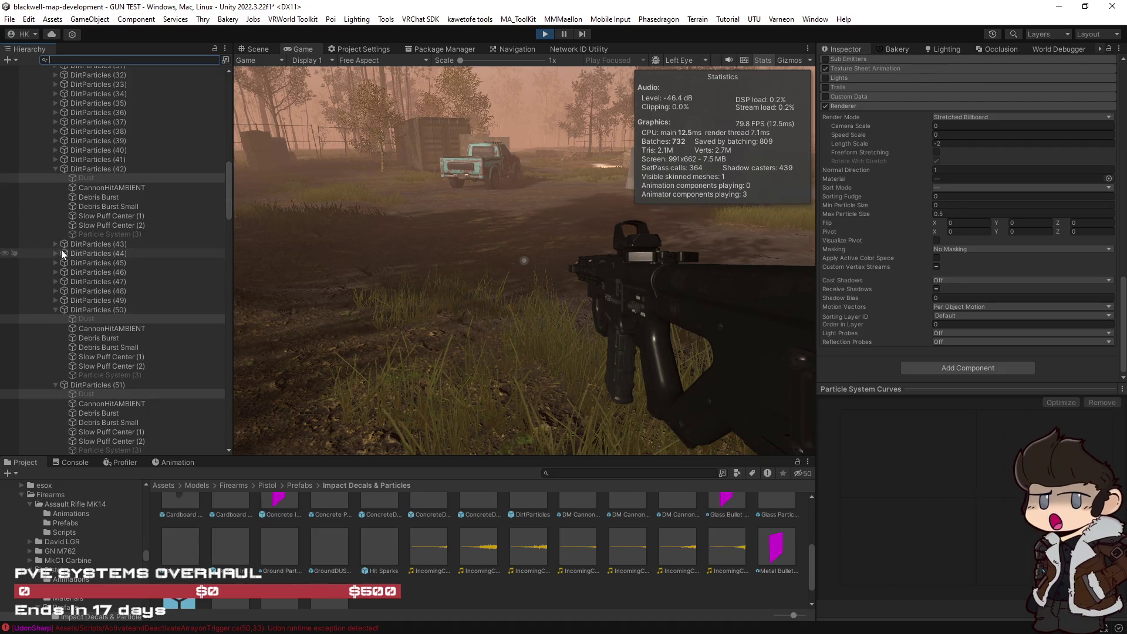
{"action": "left_click", "coordinate": [83, 176]}
{"action": "scroll", "coordinate": [886, 153], "scroll_direction": "up", "scroll_amount": 15}
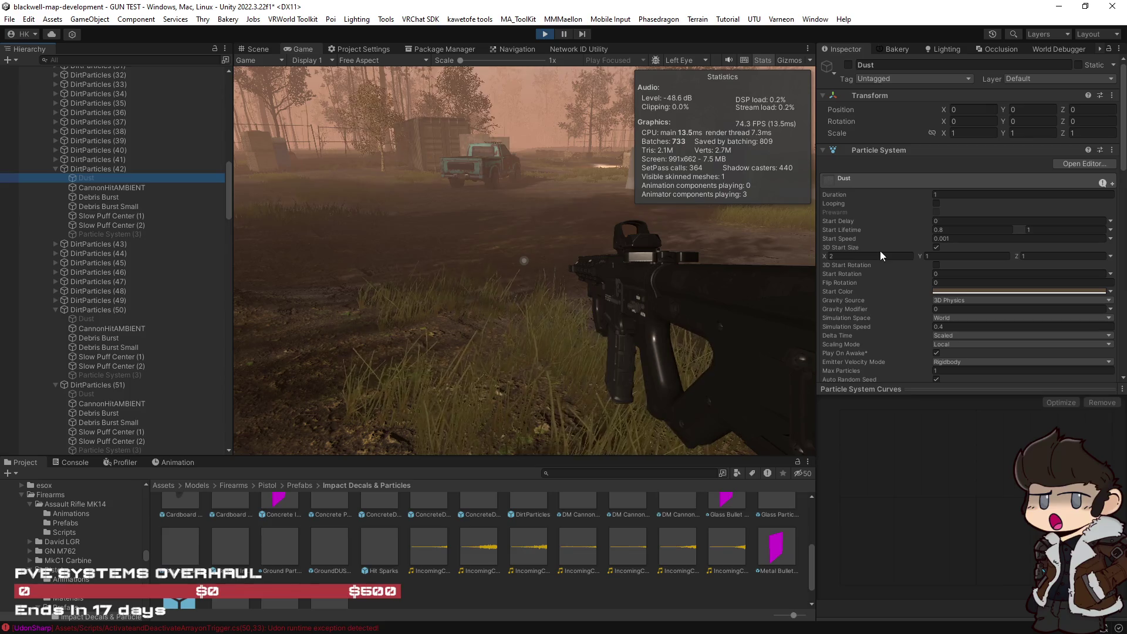
{"action": "left_click", "coordinate": [94, 195]}
{"action": "left_click", "coordinate": [92, 177]}
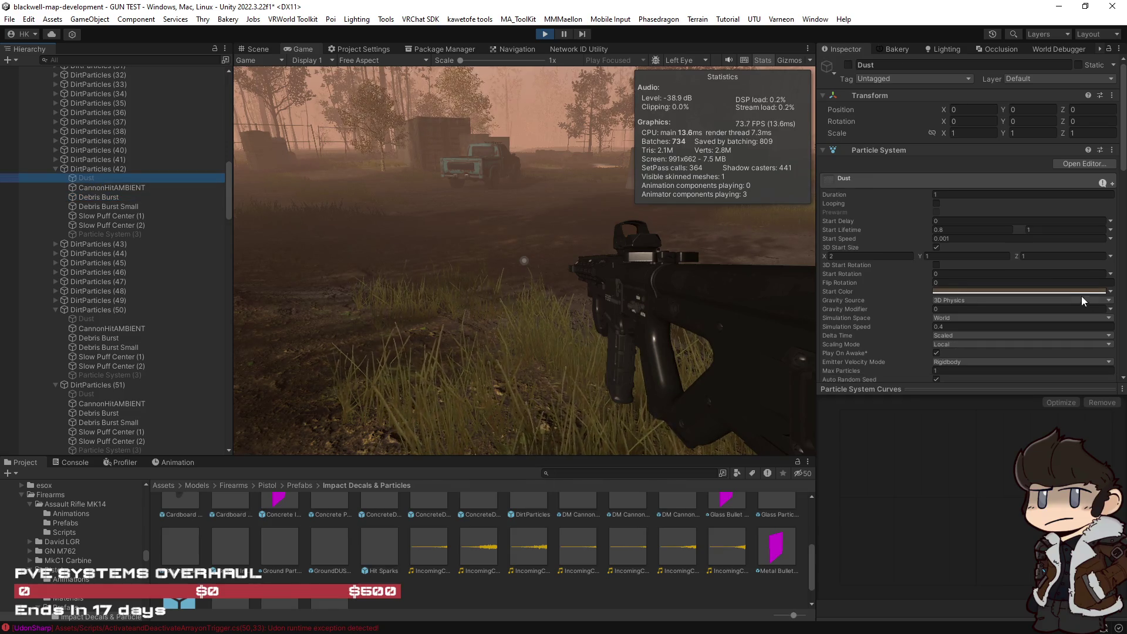
Inspect DirtParticles (42), its Particle System (3), and the CannonHitAMBIENT emitter under DirtParticles (43).
{"action": "scroll", "coordinate": [1077, 295], "scroll_direction": "down", "scroll_amount": 8}
{"action": "scroll", "coordinate": [1073, 294], "scroll_direction": "down", "scroll_amount": 3}
{"action": "left_click", "coordinate": [92, 168]}
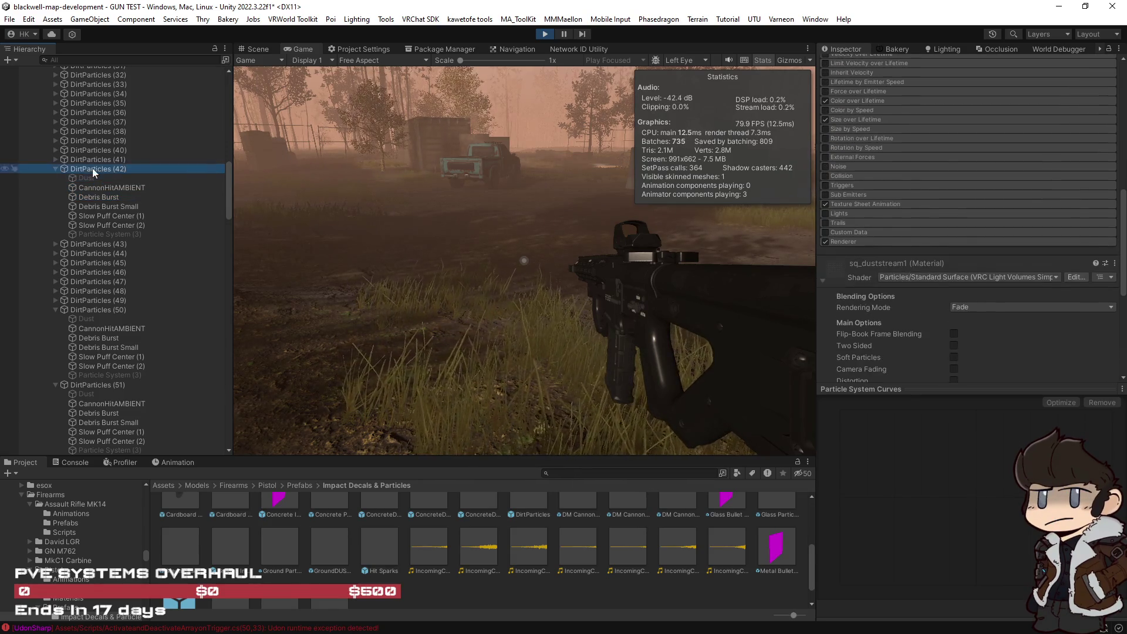
{"action": "left_click", "coordinate": [823, 268]}
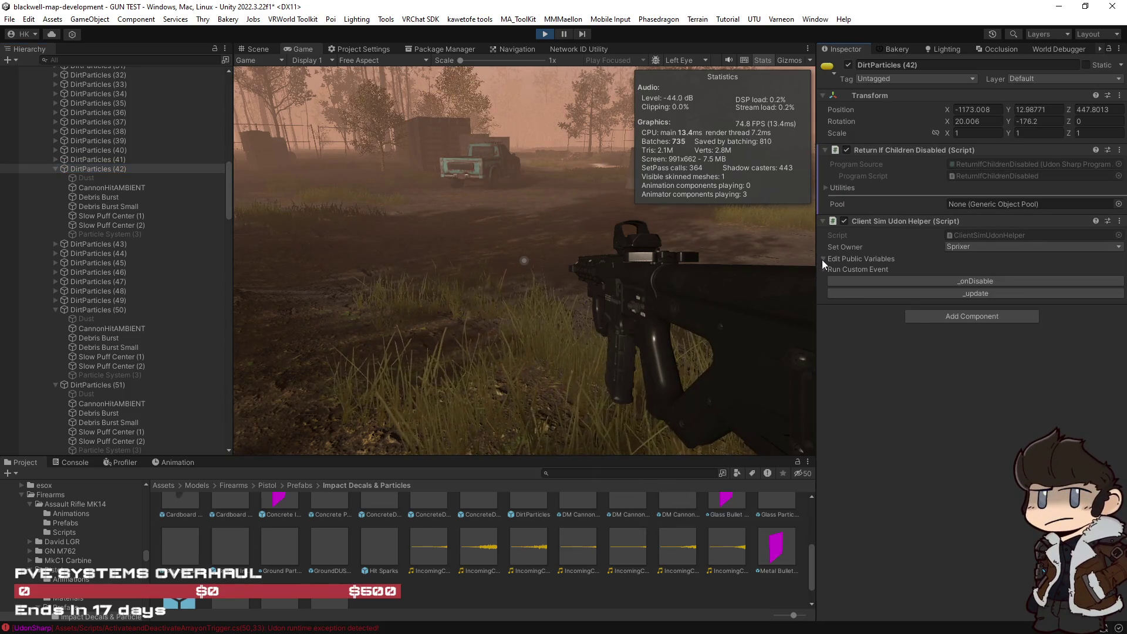
{"action": "left_click", "coordinate": [125, 233]}
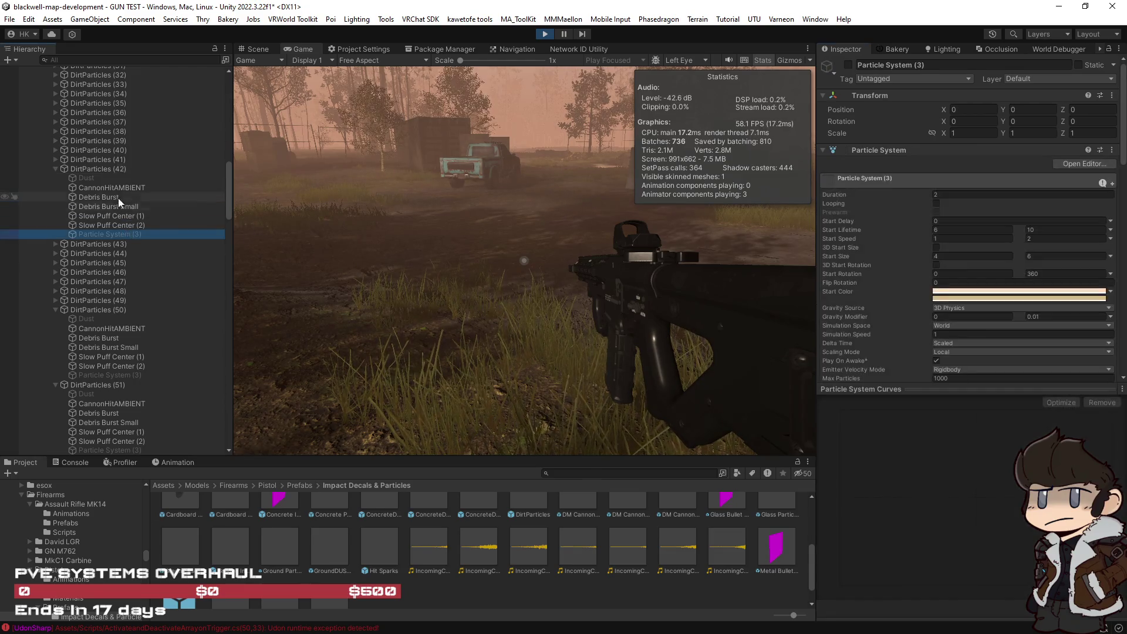
{"action": "left_click", "coordinate": [54, 244]}
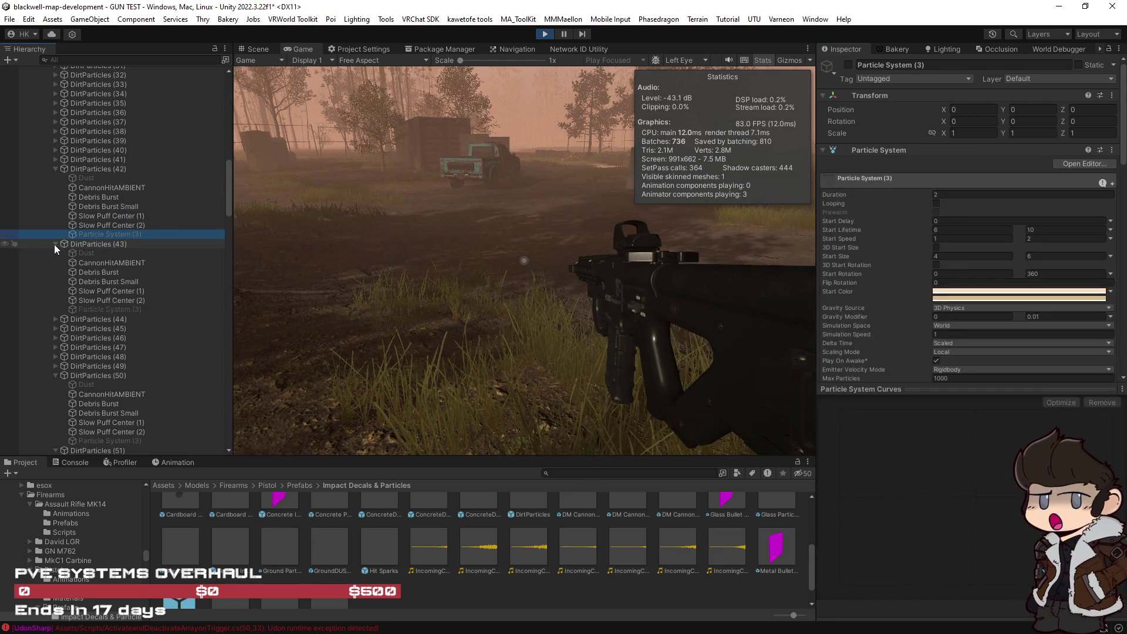
{"action": "left_click", "coordinate": [107, 263]}
{"action": "scroll", "coordinate": [912, 289], "scroll_direction": "down", "scroll_amount": 3}
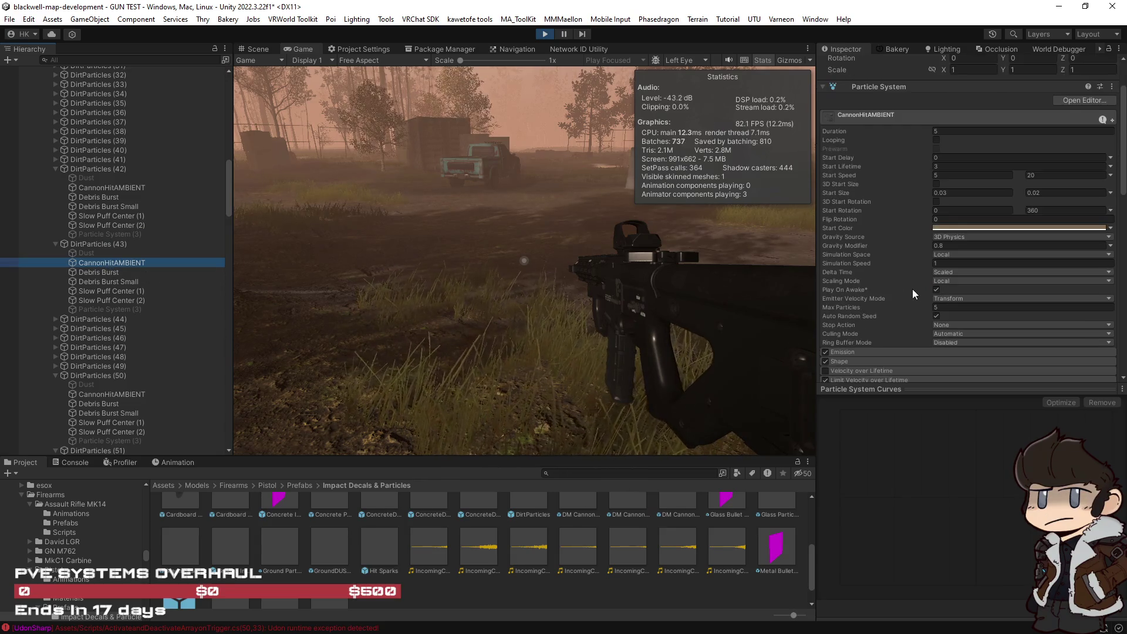
Return to the Dust emitter under DirtParticles (42) and switch to the Scene view.
{"action": "left_click", "coordinate": [85, 181]}
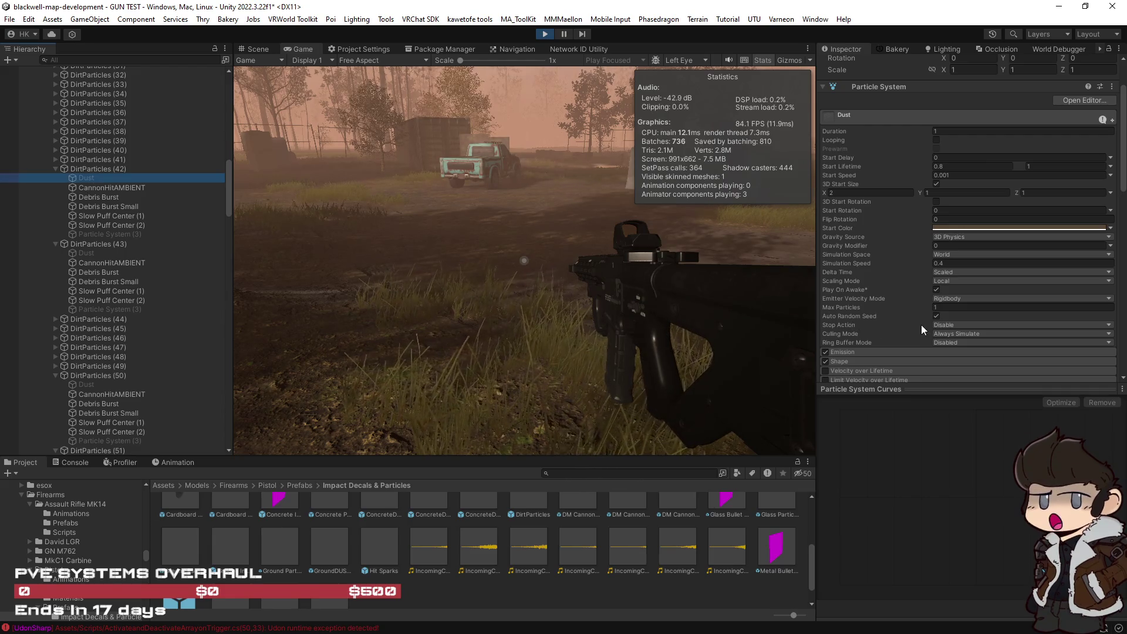
{"action": "scroll", "coordinate": [934, 326], "scroll_direction": "up", "scroll_amount": 3}
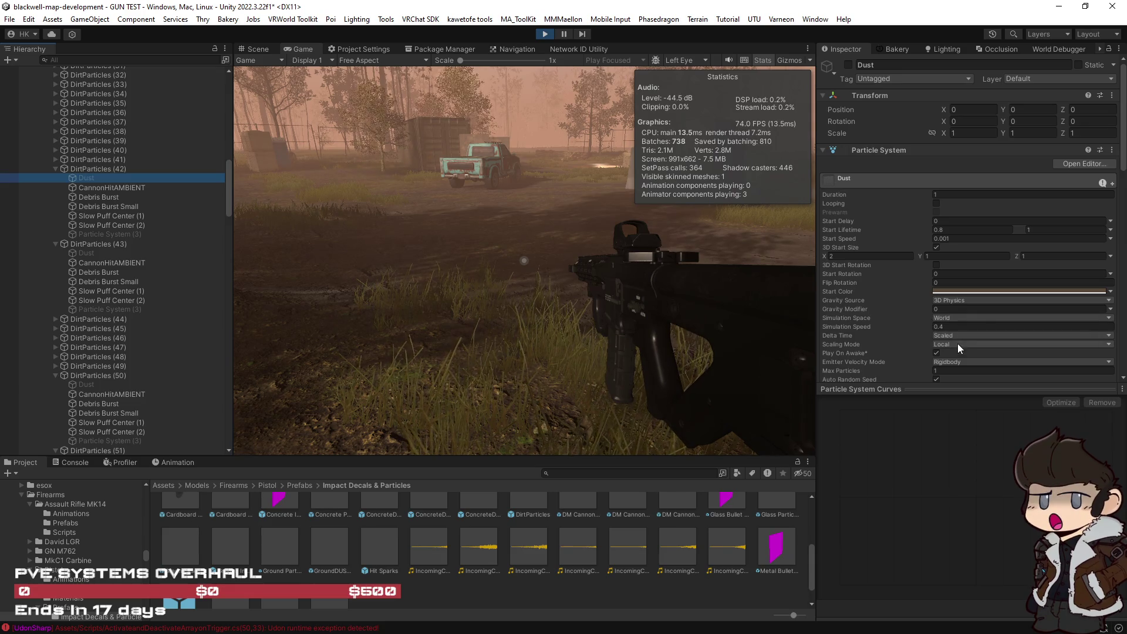
{"action": "scroll", "coordinate": [892, 311], "scroll_direction": "down", "scroll_amount": 10}
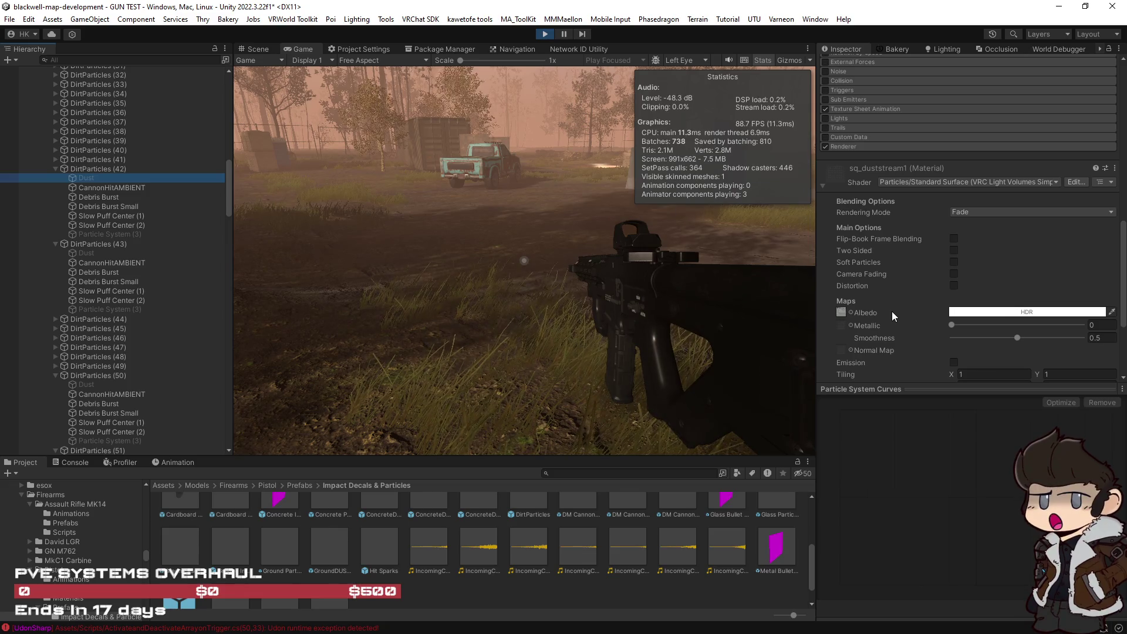
{"action": "scroll", "coordinate": [892, 311], "scroll_direction": "up", "scroll_amount": 3}
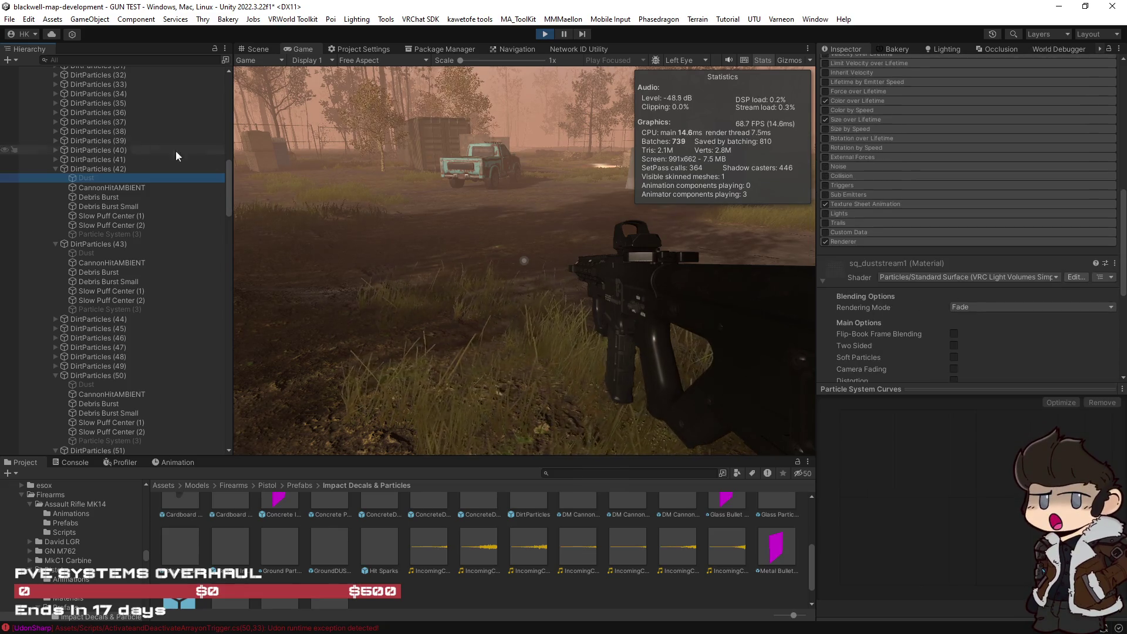
{"action": "left_click", "coordinate": [118, 169]}
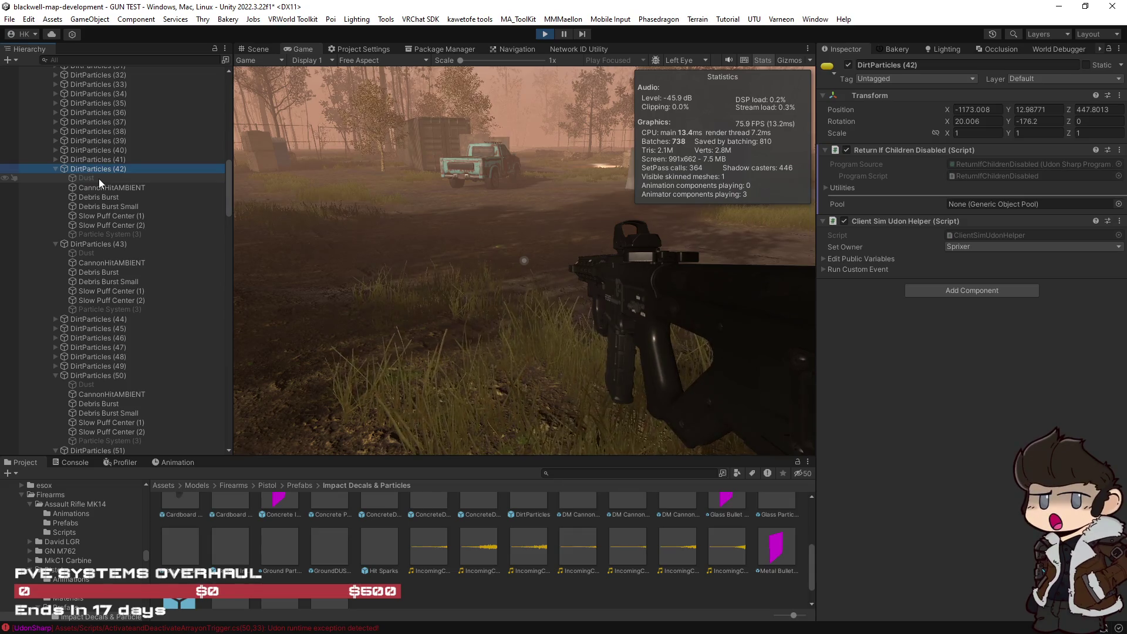
{"action": "left_click", "coordinate": [98, 178]}
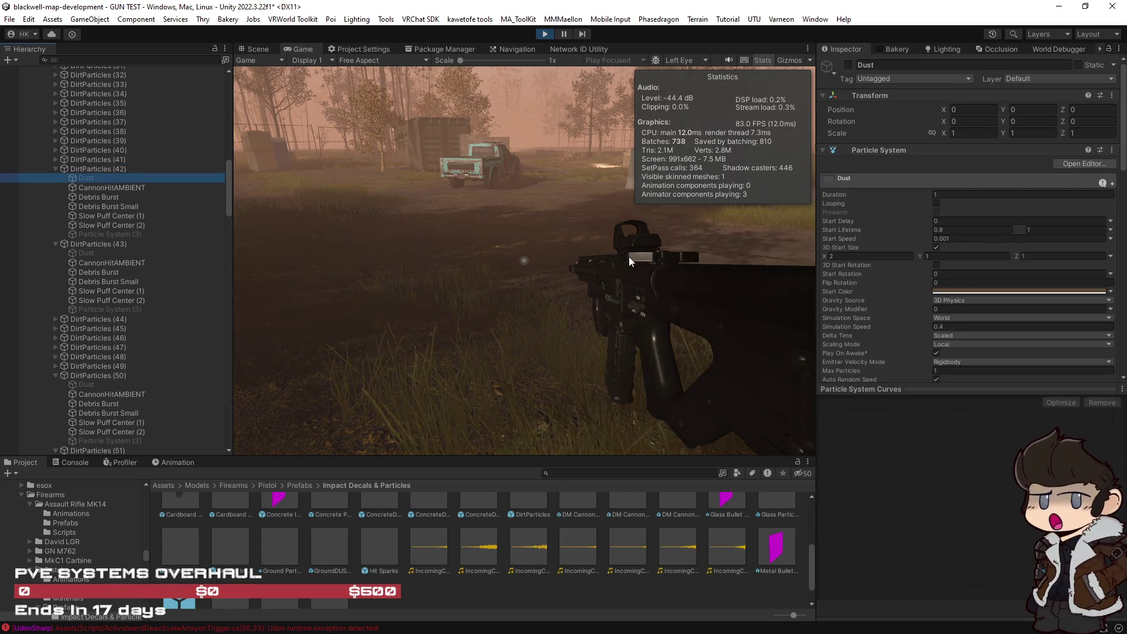
{"action": "left_click", "coordinate": [255, 51]}
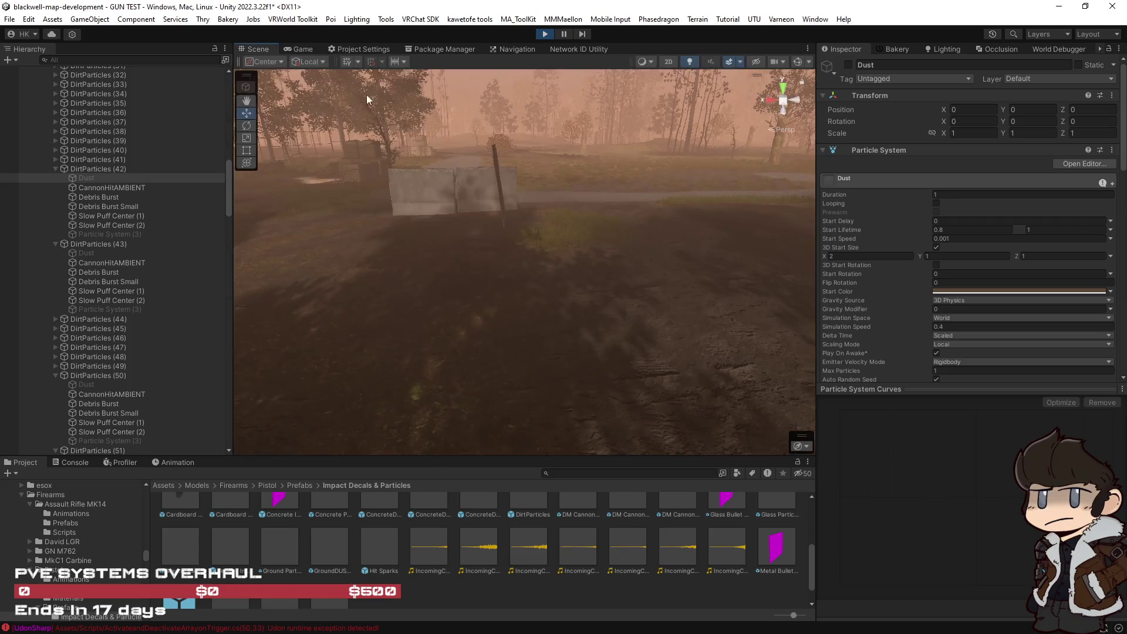
{"action": "key", "text": "f"}
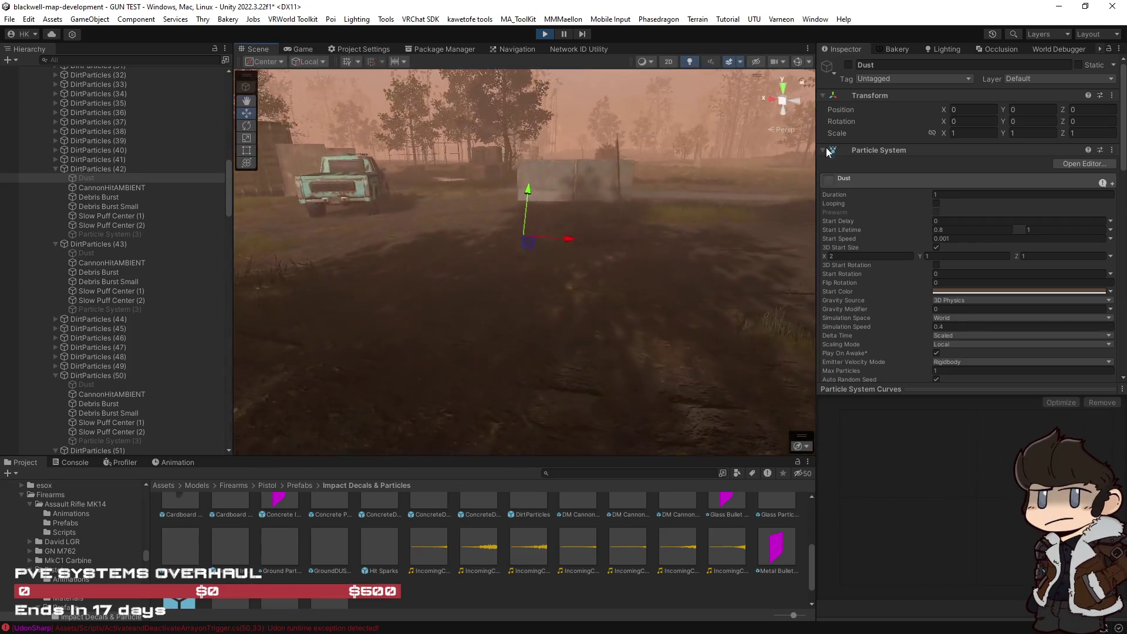
{"action": "left_click", "coordinate": [847, 64]}
{"action": "mouse_move", "coordinate": [733, 227]}
{"action": "left_mouse_down"}
{"action": "mouse_move", "coordinate": [780, 276]}
{"action": "mouse_move", "coordinate": [835, 258]}
{"action": "mouse_move", "coordinate": [765, 389]}
{"action": "left_mouse_up"}
{"action": "left_click", "coordinate": [743, 406]}
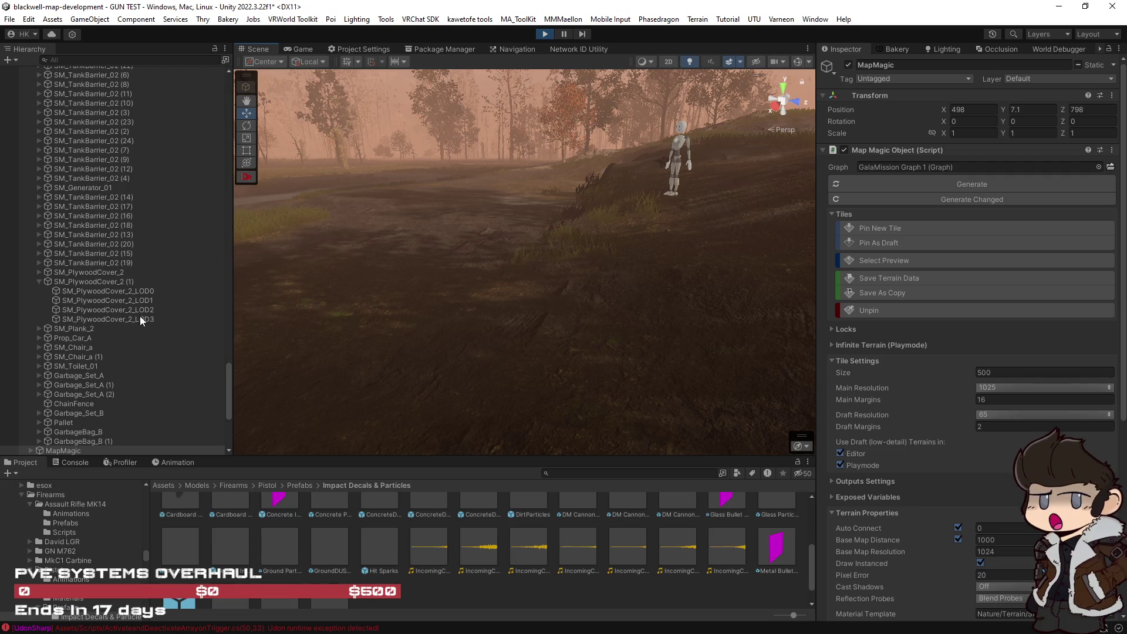
{"action": "left_click", "coordinate": [254, 406]}
{"action": "mouse_move", "coordinate": [253, 385]}
{"action": "left_mouse_down"}
{"action": "mouse_move", "coordinate": [238, 371]}
{"action": "mouse_move", "coordinate": [228, 96]}
{"action": "mouse_move", "coordinate": [237, 153]}
{"action": "left_mouse_up"}
{"action": "left_click", "coordinate": [144, 165]}
{"action": "key", "text": "f"}
{"action": "mouse_move", "coordinate": [678, 263]}
{"action": "left_mouse_down"}
{"action": "mouse_move", "coordinate": [639, 269]}
{"action": "mouse_move", "coordinate": [651, 220]}
{"action": "mouse_move", "coordinate": [402, 214]}
{"action": "mouse_move", "coordinate": [626, 375]}
{"action": "left_mouse_up"}
{"action": "left_click", "coordinate": [847, 65]}
{"action": "key", "text": "alt+shift+a"}
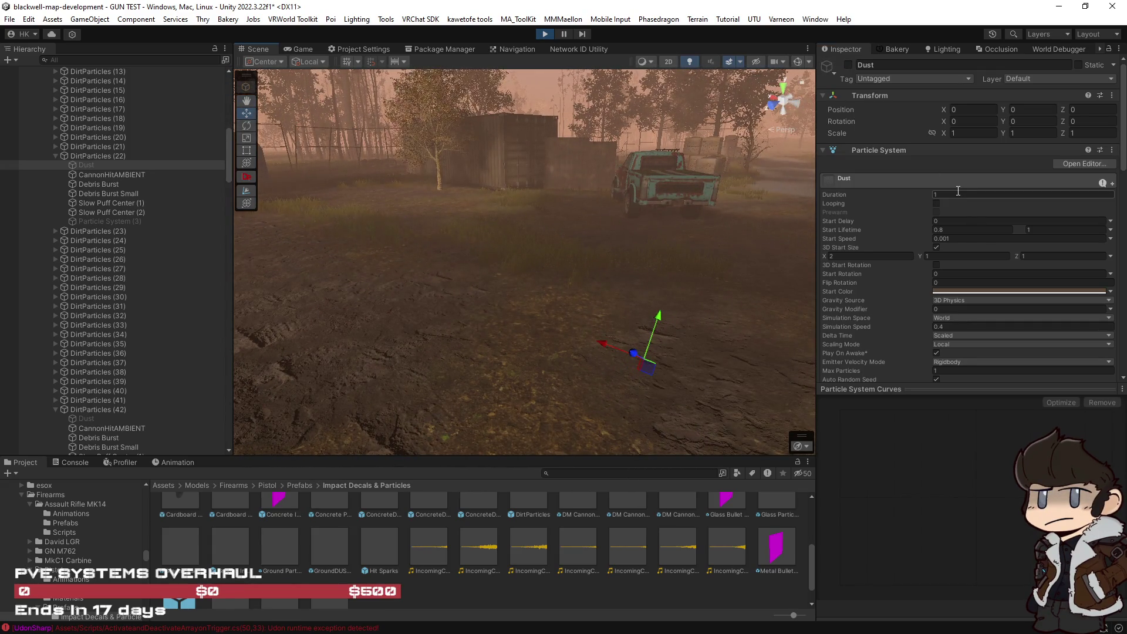
Set the Dust emitter's Duration to 10, tick Looping, enable it and replay it in the Scene.
{"action": "left_click", "coordinate": [958, 193]}
{"action": "type", "text": "10"}
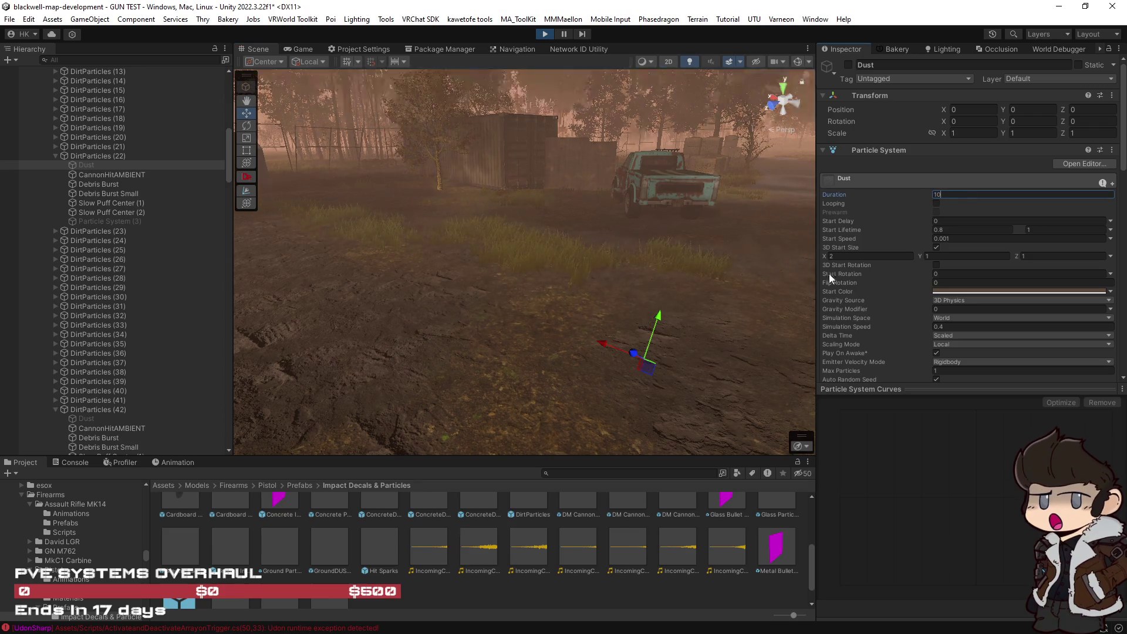
{"action": "left_click", "coordinate": [936, 203]}
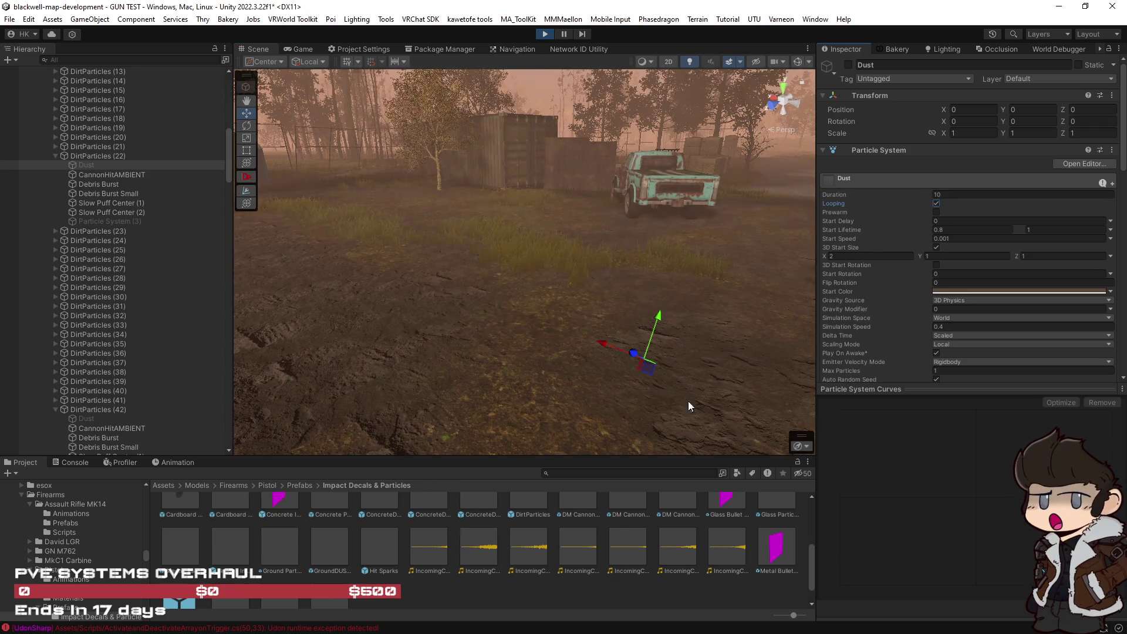
{"action": "left_click", "coordinate": [848, 64]}
{"action": "left_click", "coordinate": [738, 403]}
{"action": "left_click", "coordinate": [956, 195]}
{"action": "mouse_move", "coordinate": [745, 401]}
{"action": "left_mouse_down"}
{"action": "mouse_move", "coordinate": [705, 375]}
{"action": "mouse_move", "coordinate": [846, 368]}
{"action": "mouse_move", "coordinate": [882, 316]}
{"action": "left_mouse_up"}
{"action": "left_click_drag", "start_coordinate": [682, 311], "coordinate": [641, 332]}
Set Simulation Speed to 0.4 and shorten Duration to 0.5, orbiting to watch the puff.
{"action": "left_click", "coordinate": [942, 325]}
{"action": "type", "text": "0.4"}
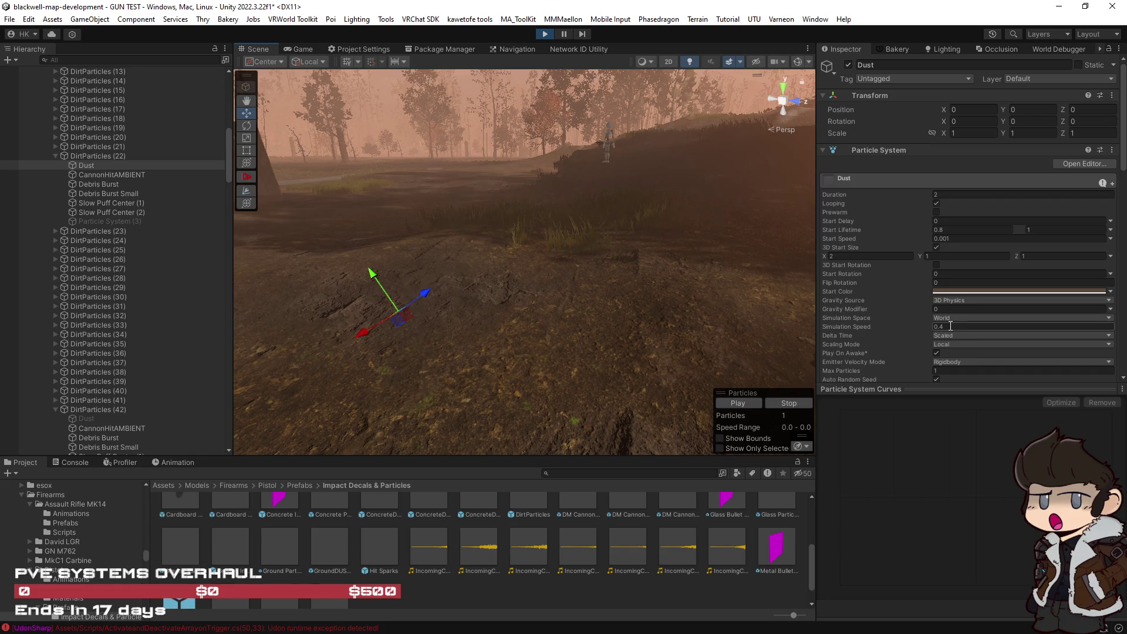
{"action": "left_click", "coordinate": [953, 196]}
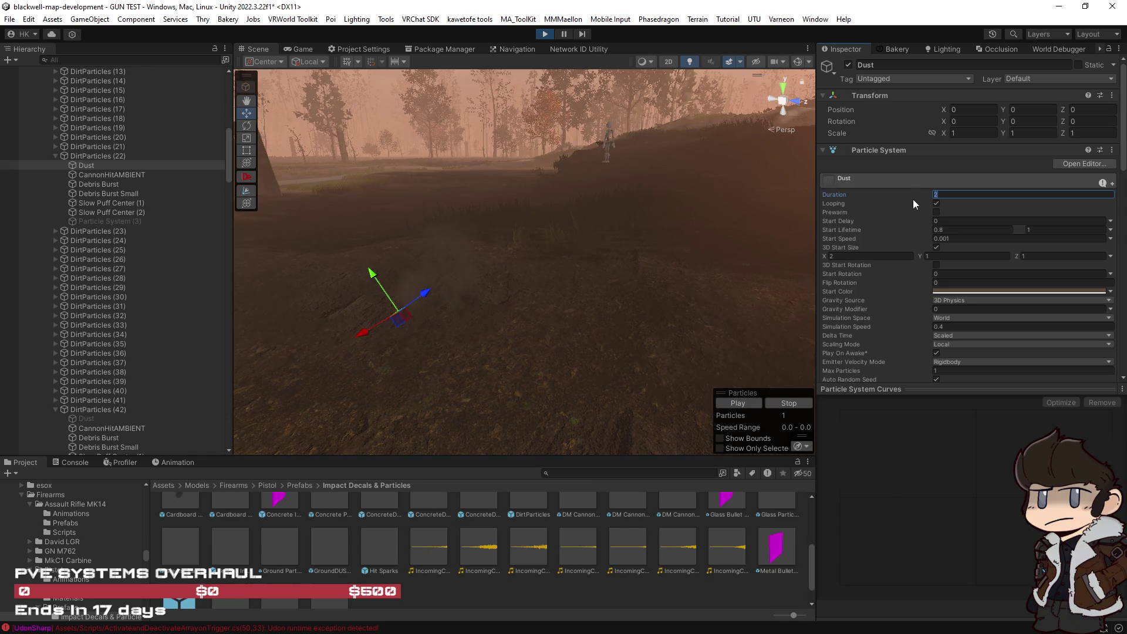
{"action": "key", "text": "BackSpace"}
{"action": "type", "text": "0.5"}
{"action": "key", "text": "Return"}
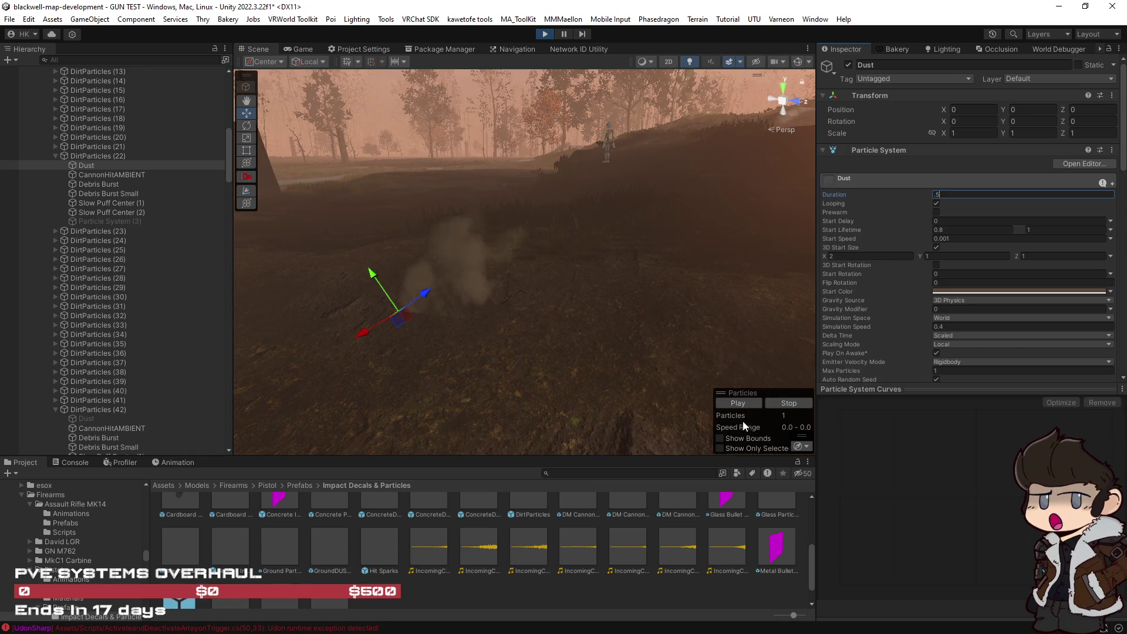
{"action": "mouse_move", "coordinate": [664, 322]}
{"action": "left_mouse_down"}
{"action": "mouse_move", "coordinate": [433, 304]}
{"action": "mouse_move", "coordinate": [399, 287]}
{"action": "left_mouse_up"}
{"action": "mouse_move", "coordinate": [823, 251]}
{"action": "left_mouse_down"}
{"action": "mouse_move", "coordinate": [693, 277]}
{"action": "mouse_move", "coordinate": [770, 295]}
{"action": "left_mouse_up"}
{"action": "scroll", "coordinate": [943, 340], "scroll_direction": "down", "scroll_amount": 3}
{"action": "scroll", "coordinate": [943, 340], "scroll_direction": "down", "scroll_amount": 3}
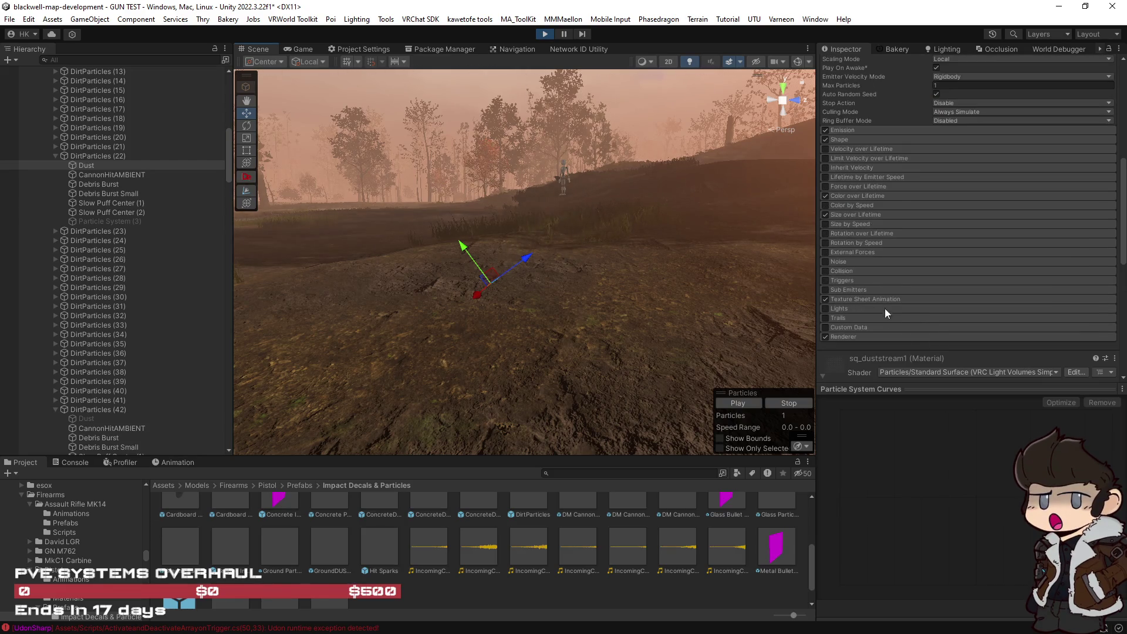
Expand the Shape module and tick Align To Direction for the Dust particles.
{"action": "scroll", "coordinate": [892, 317], "scroll_direction": "up", "scroll_amount": 2}
{"action": "left_click", "coordinate": [866, 234]}
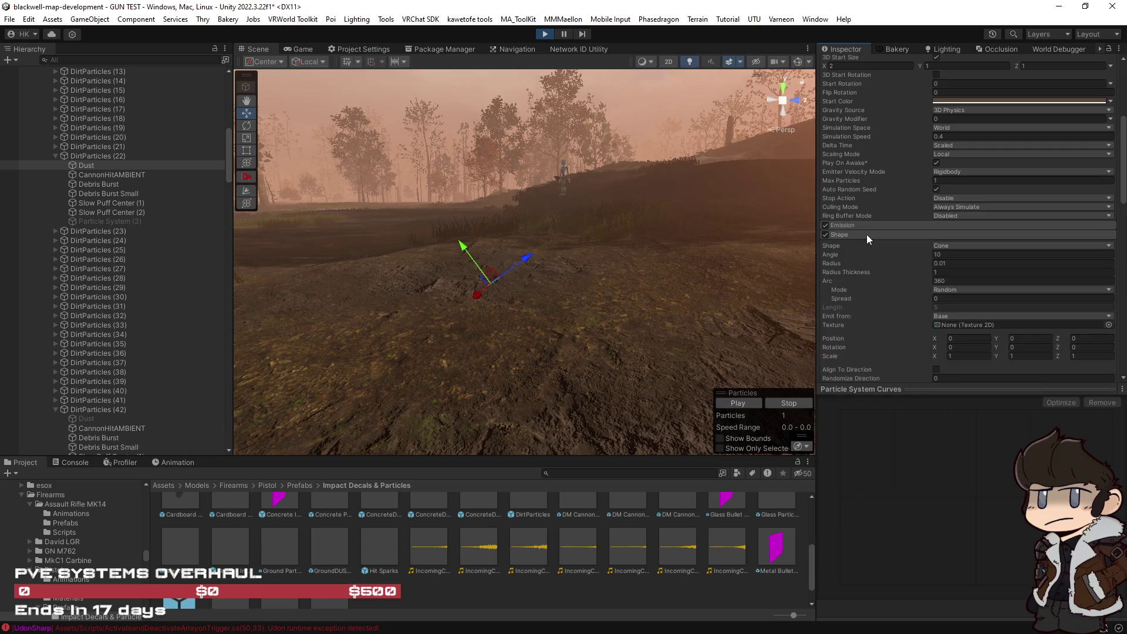
{"action": "scroll", "coordinate": [872, 272], "scroll_direction": "down", "scroll_amount": 2}
{"action": "left_click", "coordinate": [936, 306]}
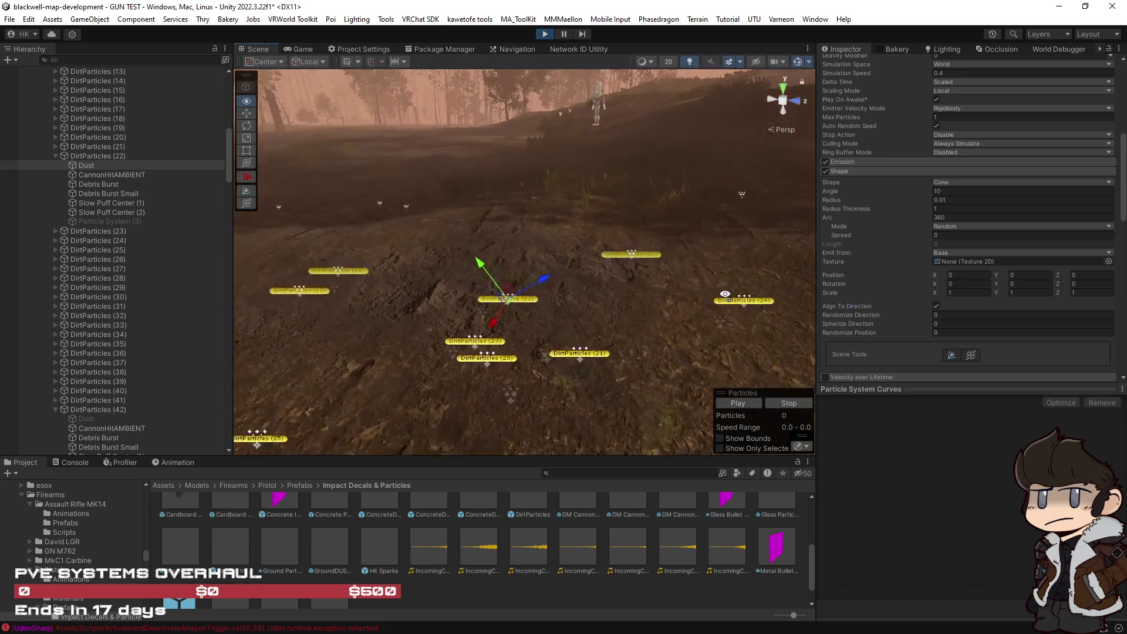
{"action": "mouse_move", "coordinate": [634, 302]}
{"action": "left_mouse_down"}
{"action": "mouse_move", "coordinate": [629, 269]}
{"action": "mouse_move", "coordinate": [649, 249]}
{"action": "mouse_move", "coordinate": [596, 262]}
{"action": "mouse_move", "coordinate": [593, 285]}
{"action": "mouse_move", "coordinate": [571, 294]}
{"action": "mouse_move", "coordinate": [859, 300]}
{"action": "left_mouse_up"}
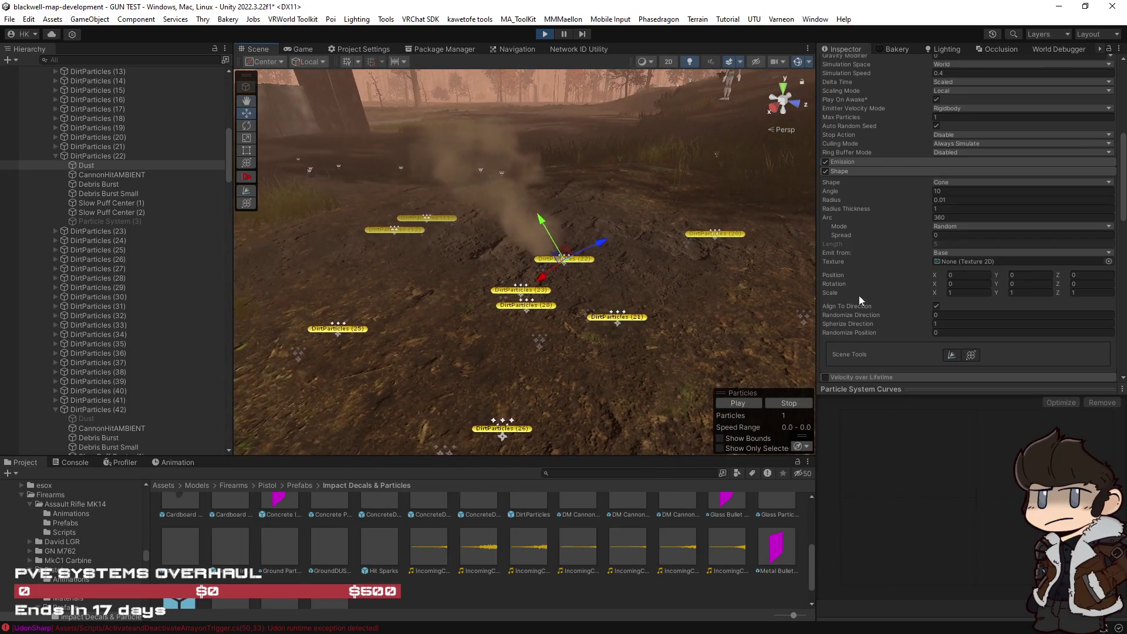
Try Spherize Direction at 0.1 and then 0.2, replaying the dust puff each time.
{"action": "left_click", "coordinate": [924, 324]}
{"action": "left_click_drag", "start_coordinate": [923, 323], "coordinate": [916, 326]}
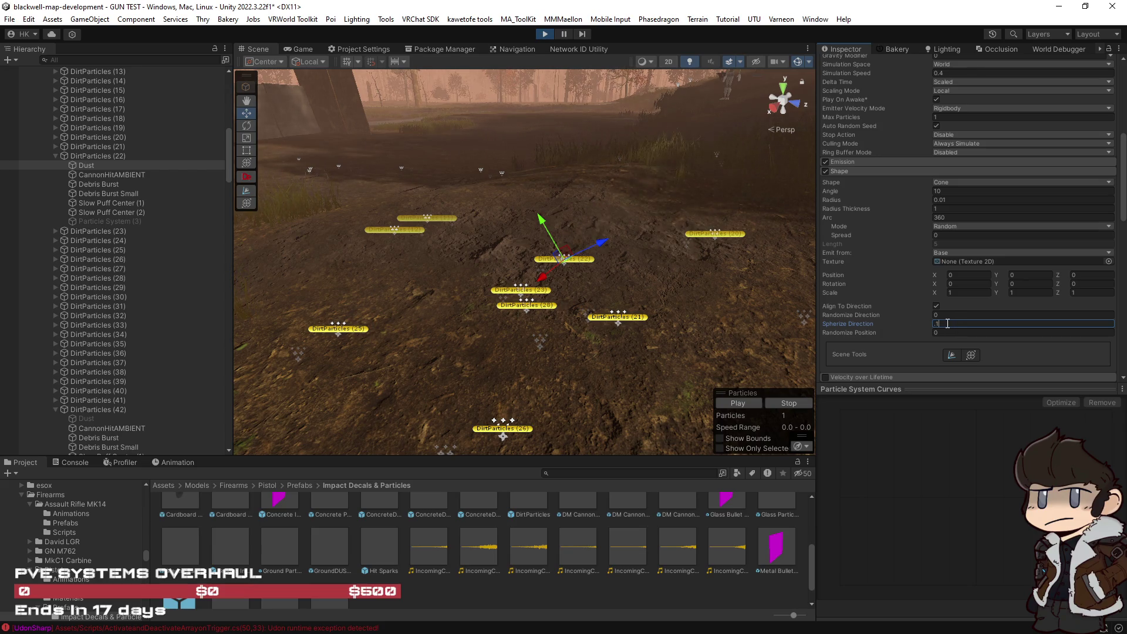
{"action": "key", "text": "Return"}
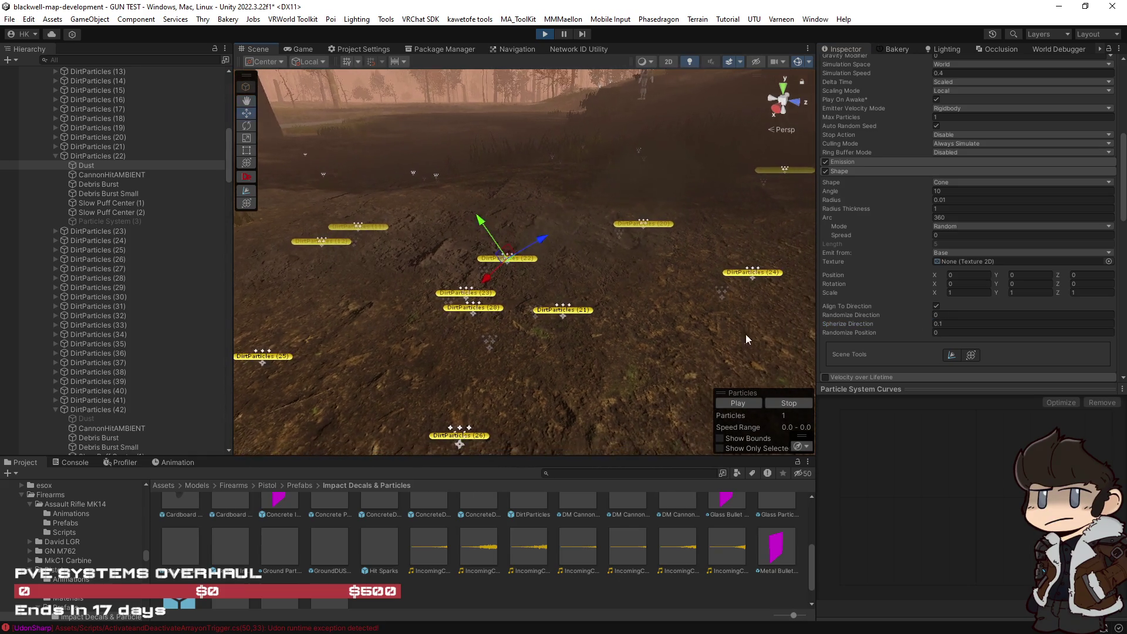
{"action": "left_click", "coordinate": [749, 404]}
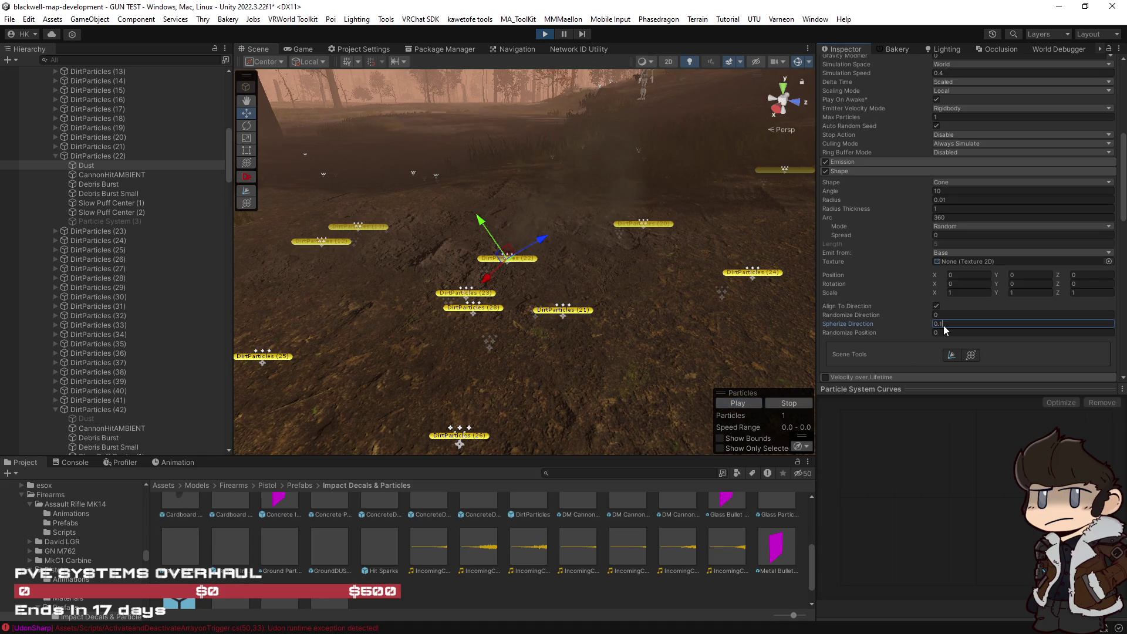
{"action": "key", "text": "BackSpace"}
{"action": "type", "text": "2"}
{"action": "left_click", "coordinate": [751, 403]}
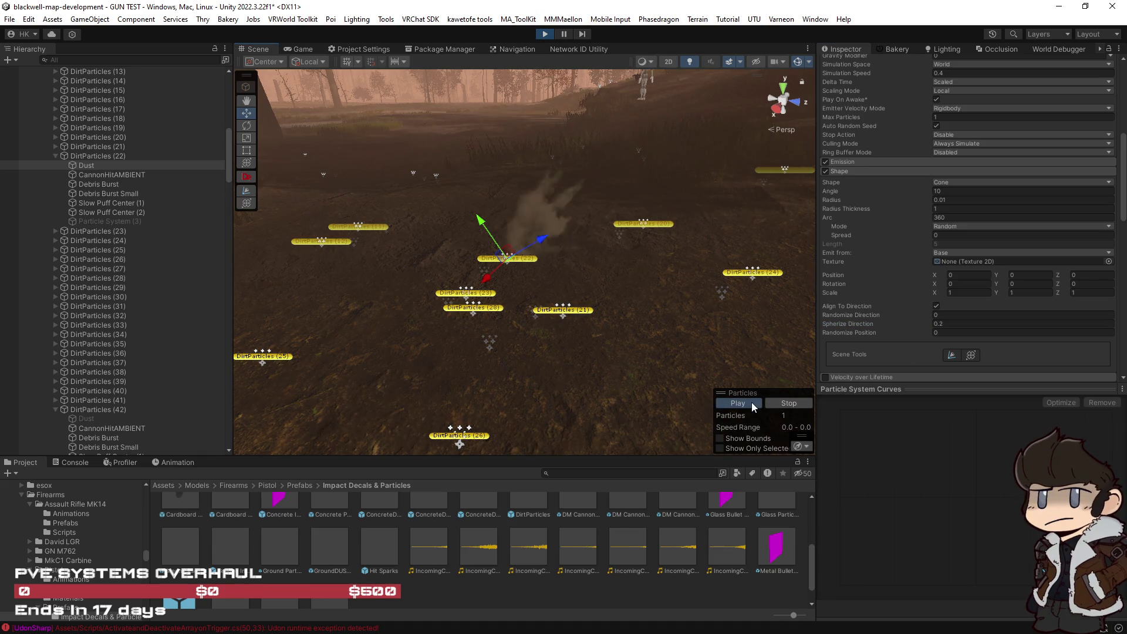
{"action": "left_click", "coordinate": [751, 402]}
Set Spherize Direction to 0.3 and replay the puff from several viewing angles.
{"action": "left_click", "coordinate": [943, 324]}
{"action": "key", "text": "BackSpace"}
{"action": "type", "text": "3"}
{"action": "left_click", "coordinate": [755, 405]}
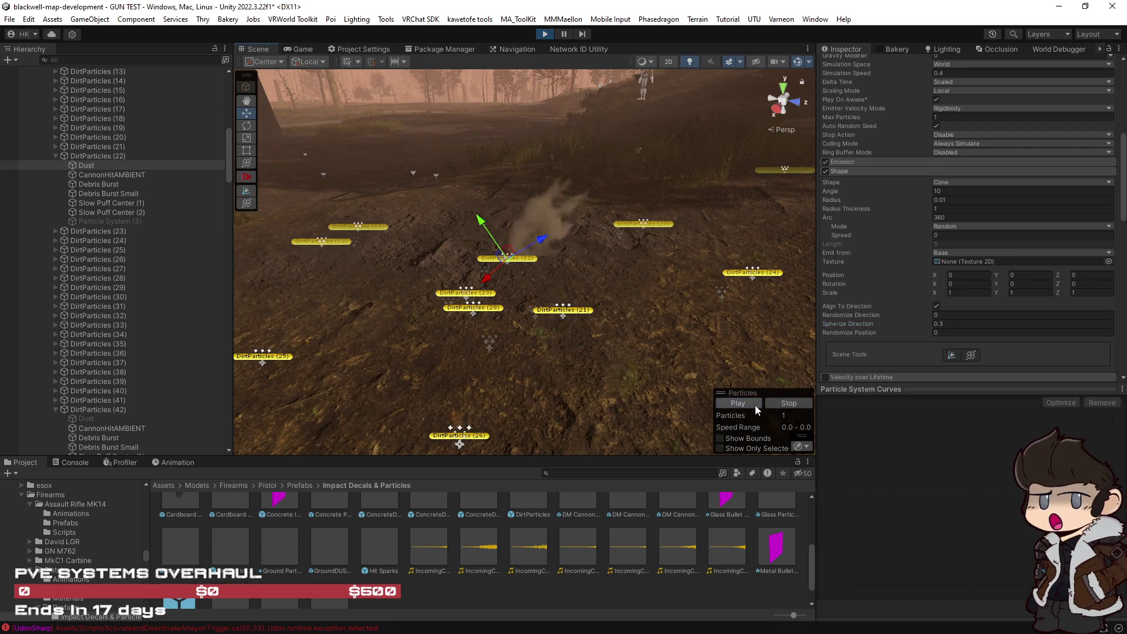
{"action": "mouse_move", "coordinate": [711, 314]}
{"action": "left_mouse_down"}
{"action": "mouse_move", "coordinate": [548, 318]}
{"action": "mouse_move", "coordinate": [583, 330]}
{"action": "left_mouse_up"}
{"action": "left_click", "coordinate": [743, 405]}
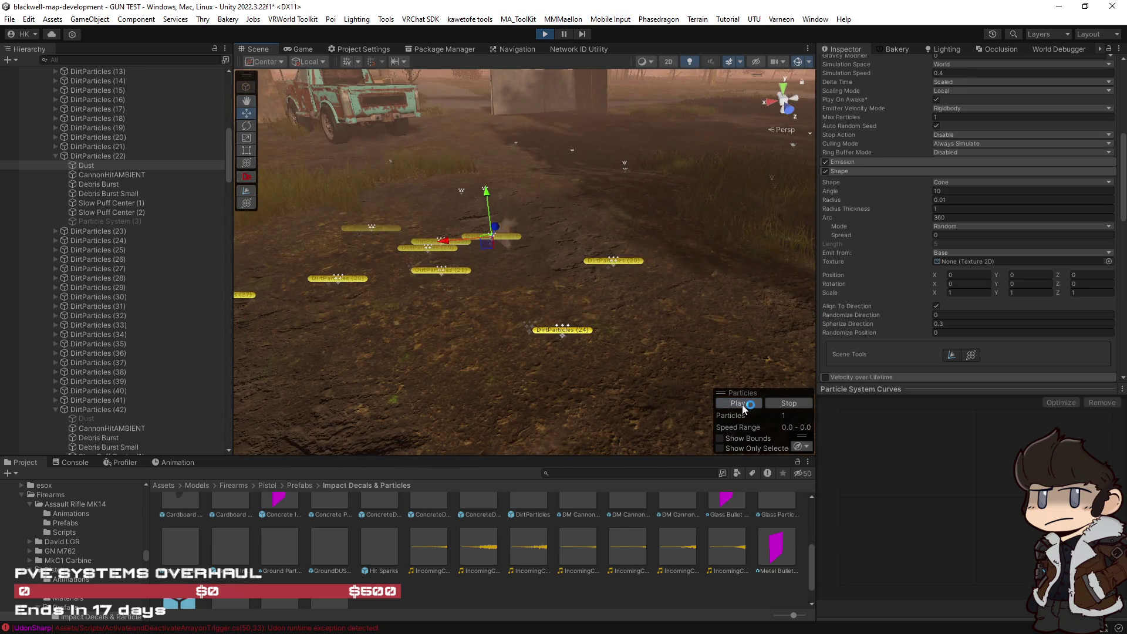
{"action": "left_click", "coordinate": [745, 405]}
{"action": "left_click_drag", "start_coordinate": [731, 384], "coordinate": [840, 257]}
Stretch the Dust shape's Z scale to 46.72, keeping radius 0.01 and Random emission mode.
{"action": "scroll", "coordinate": [669, 252], "scroll_direction": "down", "scroll_amount": 10}
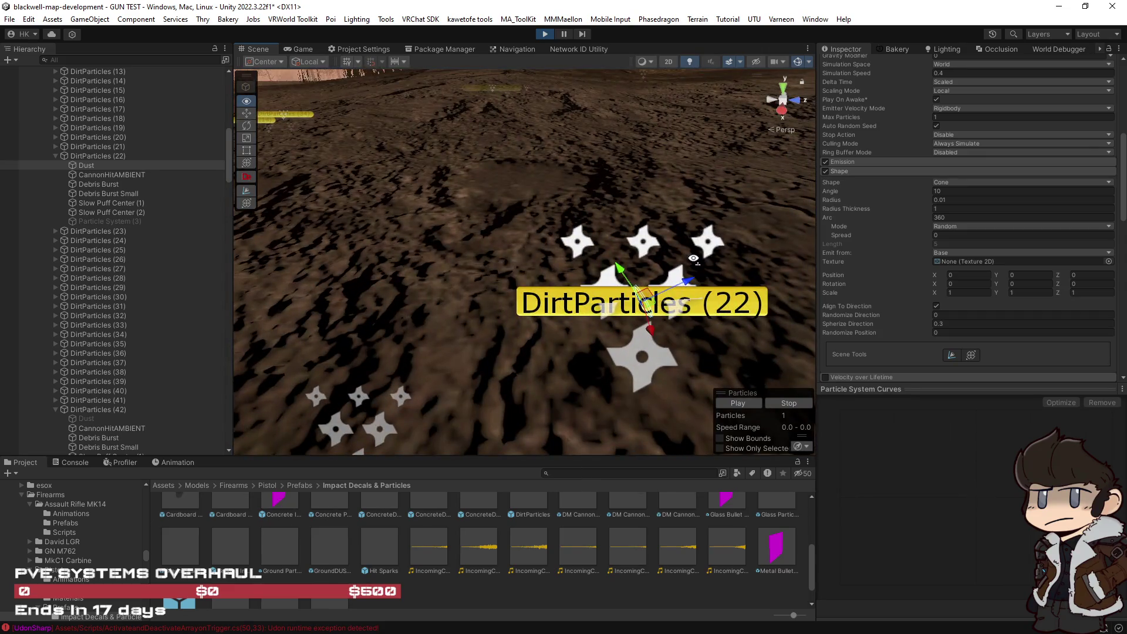
{"action": "scroll", "coordinate": [693, 261], "scroll_direction": "up", "scroll_amount": 5}
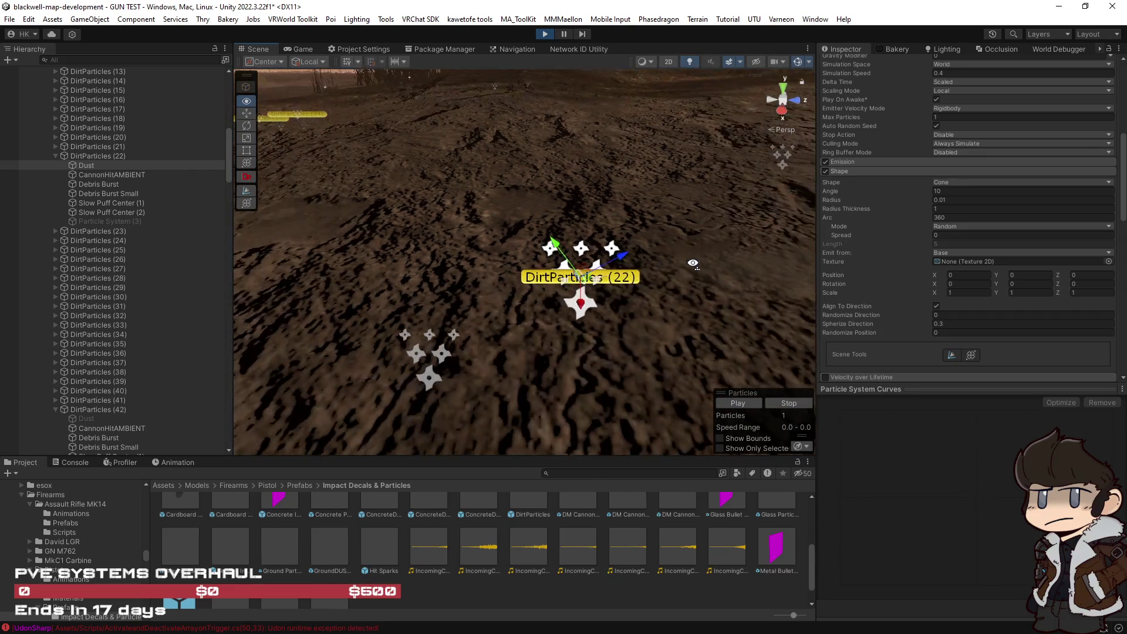
{"action": "scroll", "coordinate": [693, 262], "scroll_direction": "up", "scroll_amount": 1}
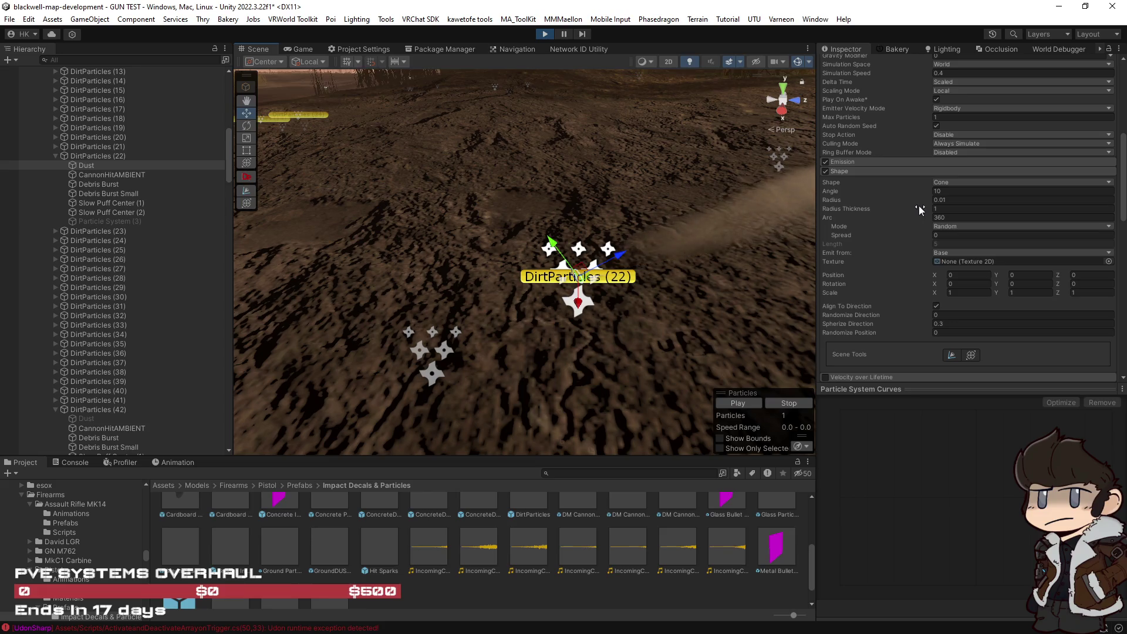
{"action": "left_click_drag", "start_coordinate": [913, 198], "coordinate": [919, 199]}
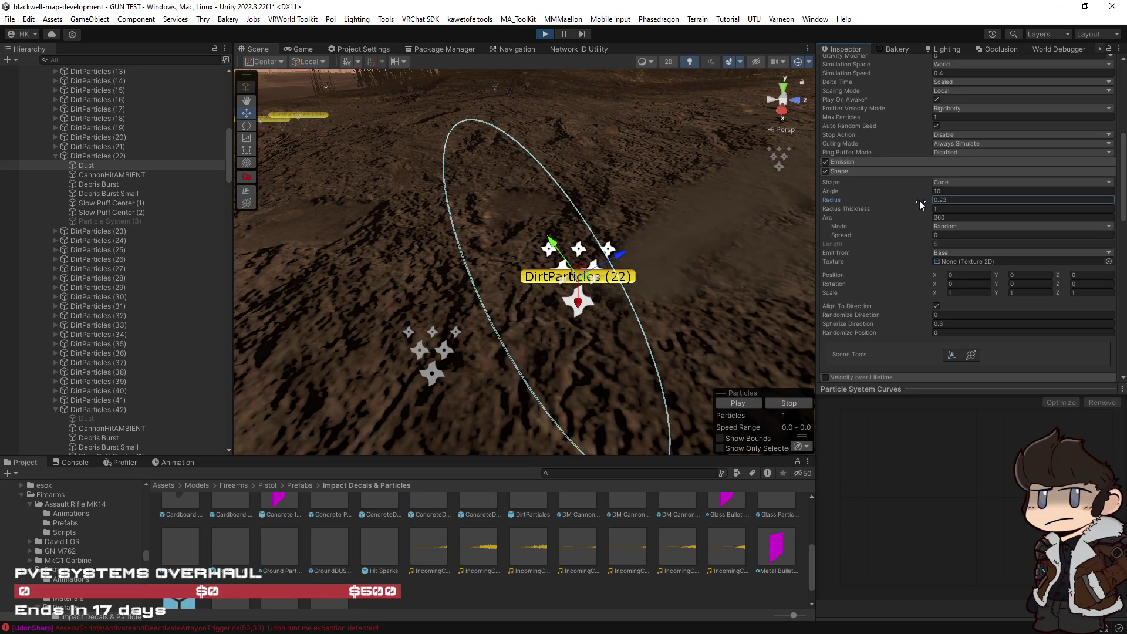
{"action": "key", "text": "ctrl+z"}
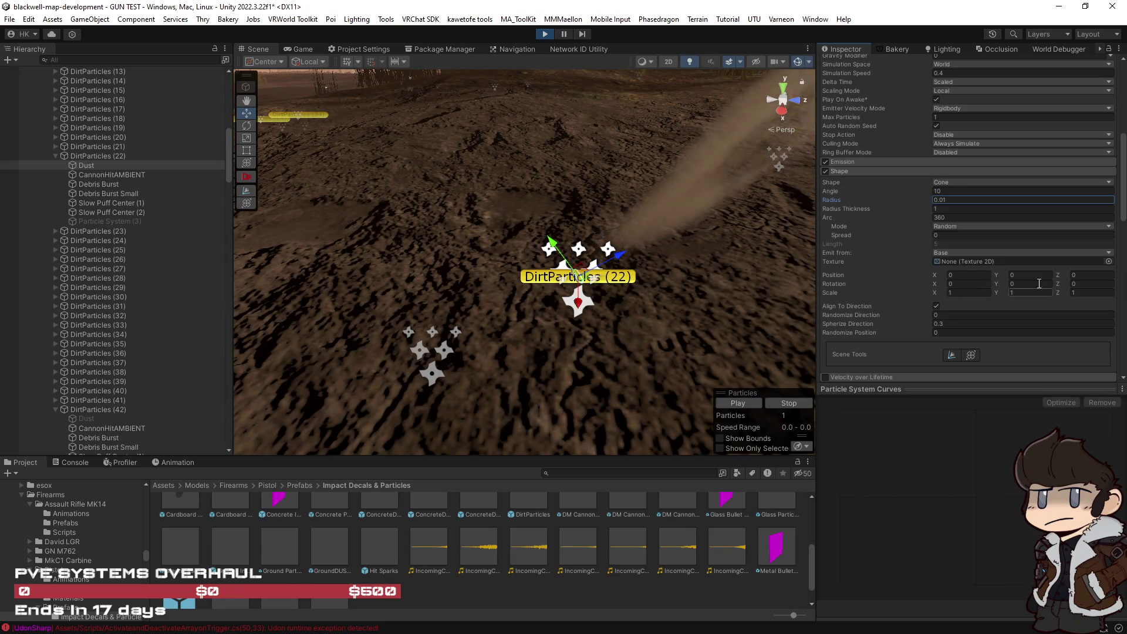
{"action": "left_click", "coordinate": [945, 229]}
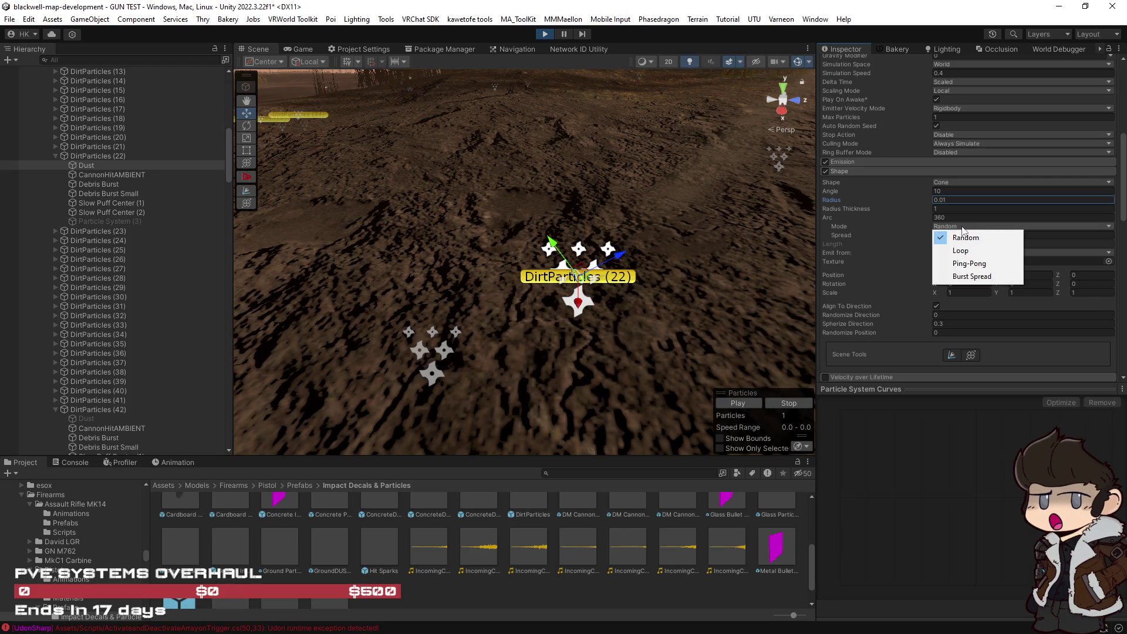
{"action": "left_click", "coordinate": [820, 264]}
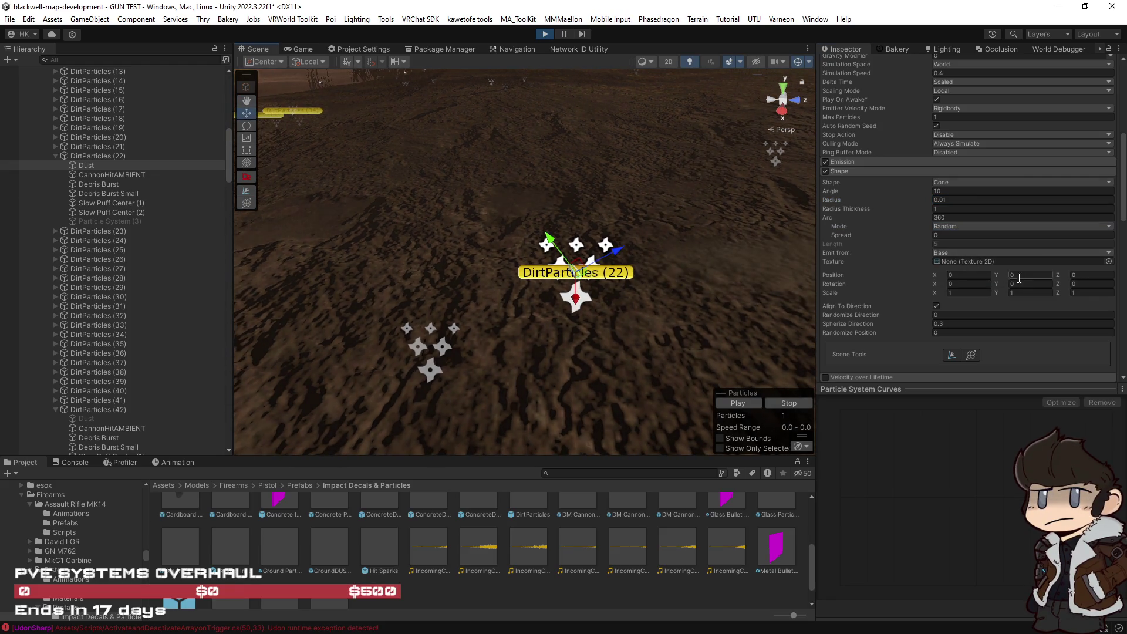
{"action": "left_click_drag", "start_coordinate": [1060, 293], "coordinate": [1065, 293]}
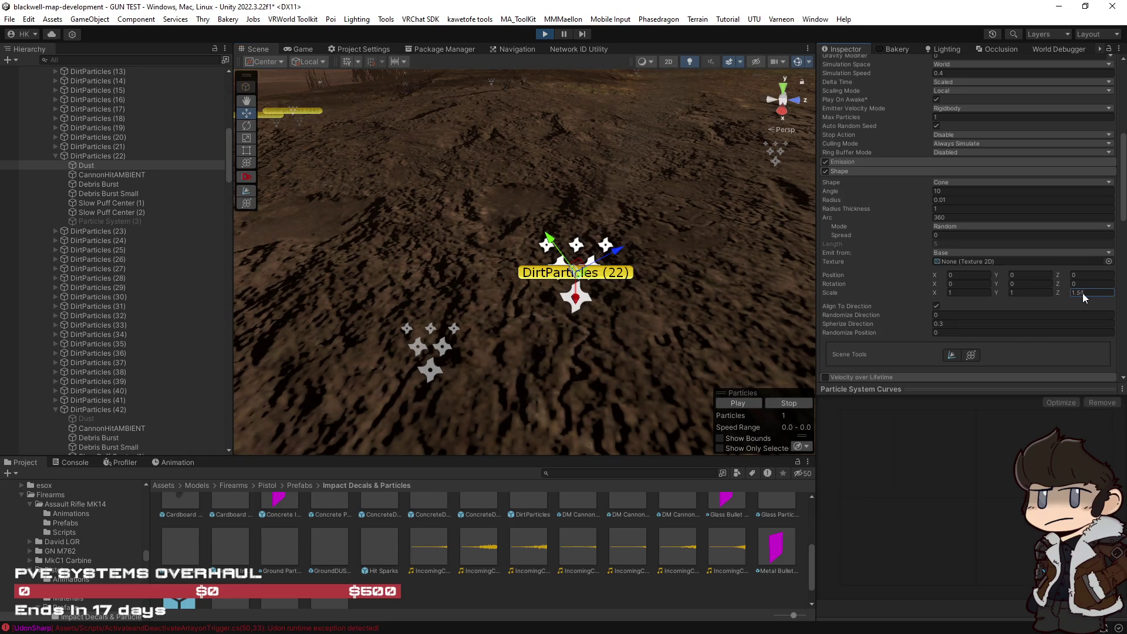
{"action": "scroll", "coordinate": [721, 301], "scroll_direction": "down", "scroll_amount": 5}
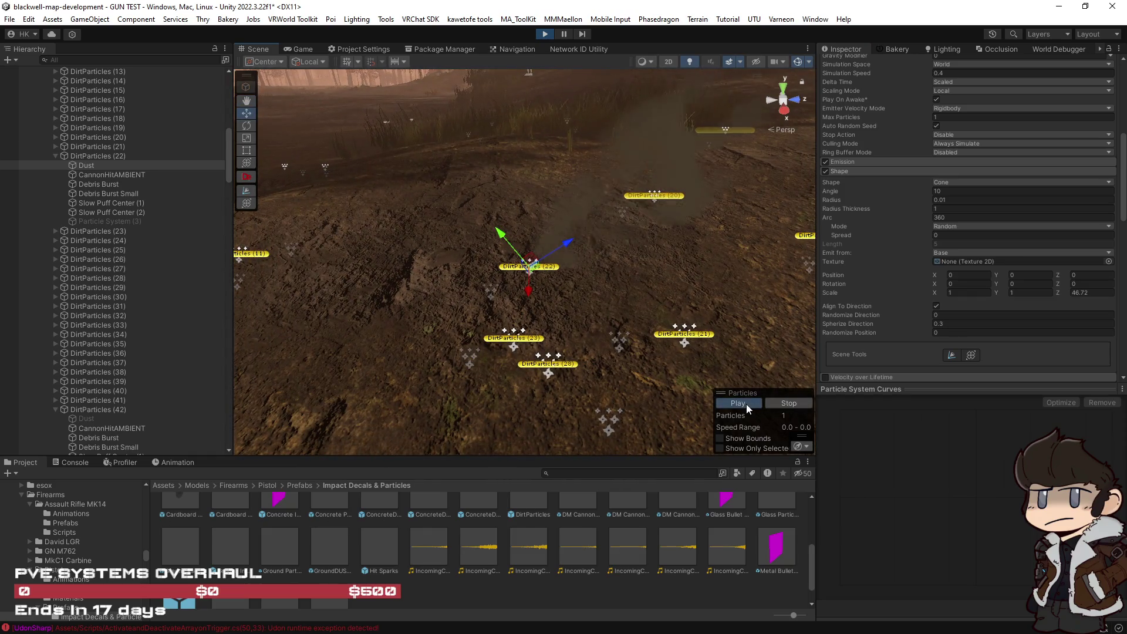
Try Spherize Direction 0.4, then settle on 0.7, replaying the dust puff after each.
{"action": "mouse_move", "coordinate": [710, 375]}
{"action": "left_mouse_down"}
{"action": "mouse_move", "coordinate": [432, 307]}
{"action": "mouse_move", "coordinate": [719, 421]}
{"action": "left_mouse_up"}
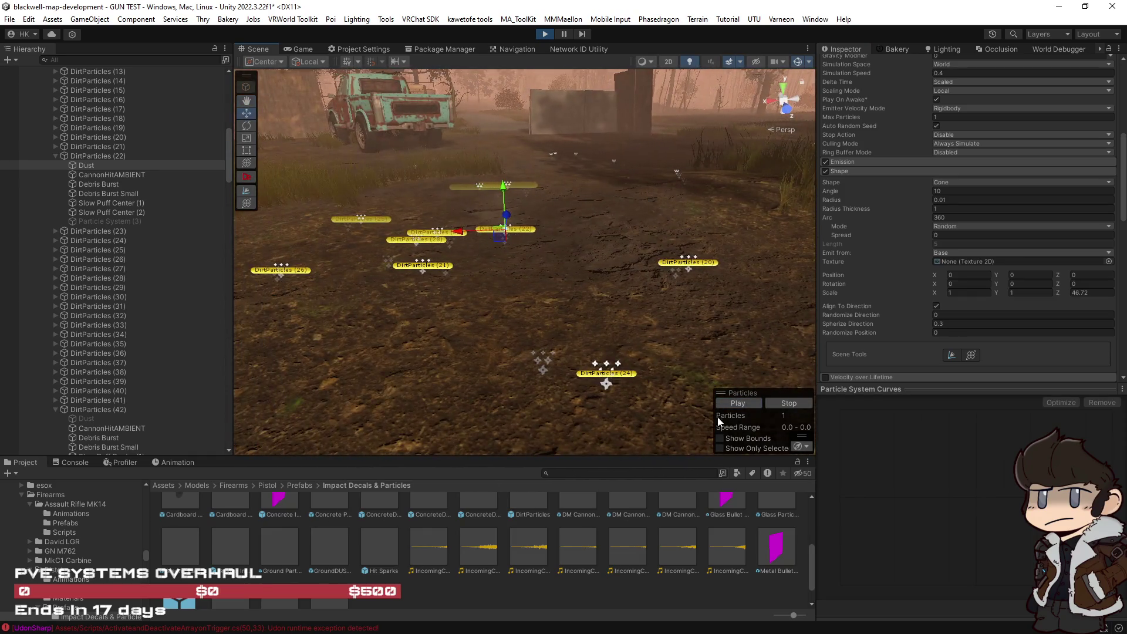
{"action": "left_click", "coordinate": [734, 404]}
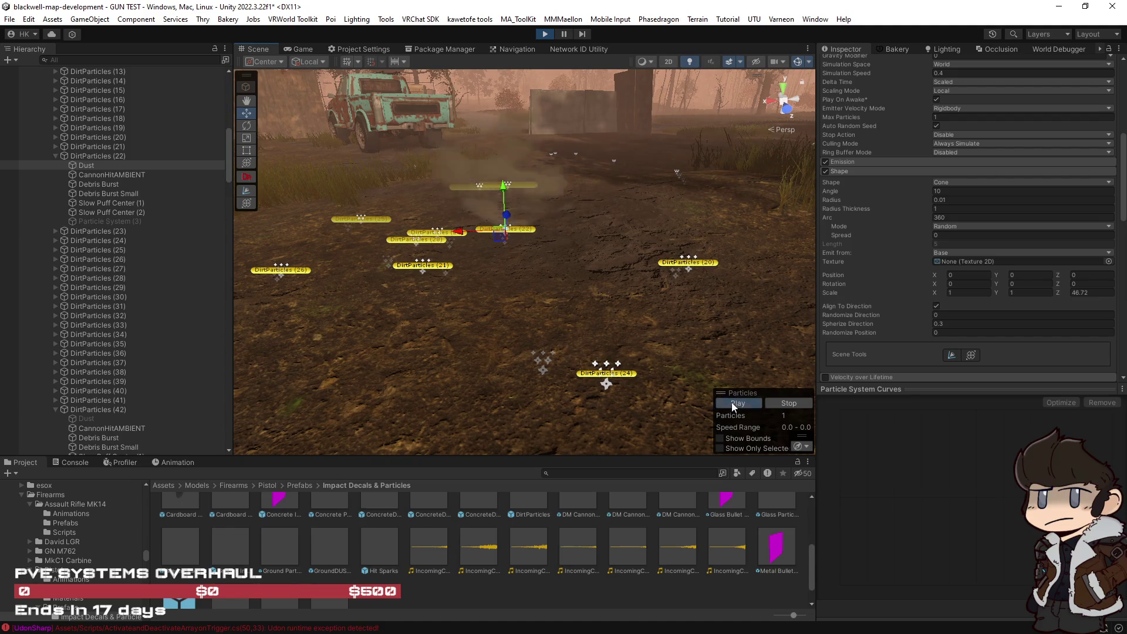
{"action": "key", "text": "f"}
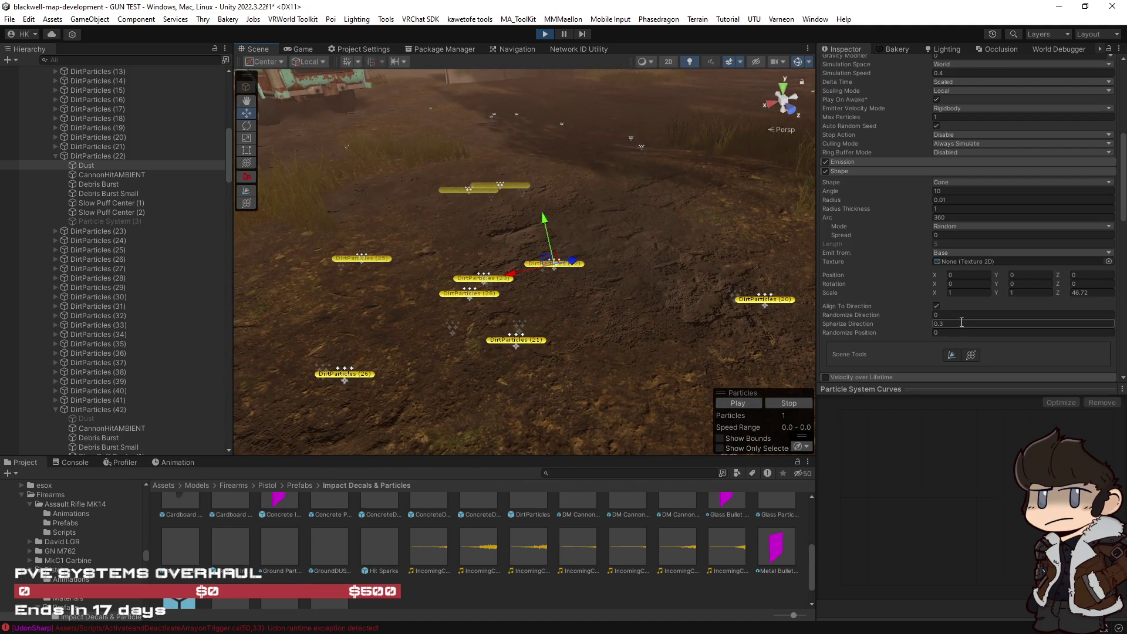
{"action": "type", "text": "1"}
{"action": "left_click", "coordinate": [739, 404]}
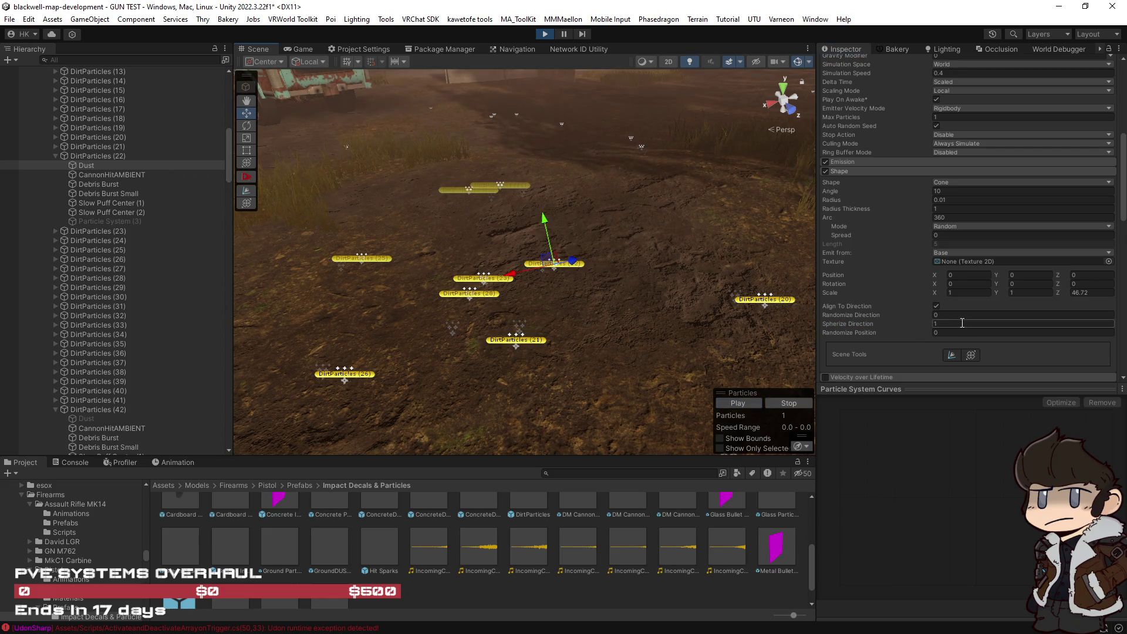
{"action": "type", "text": "0.4"}
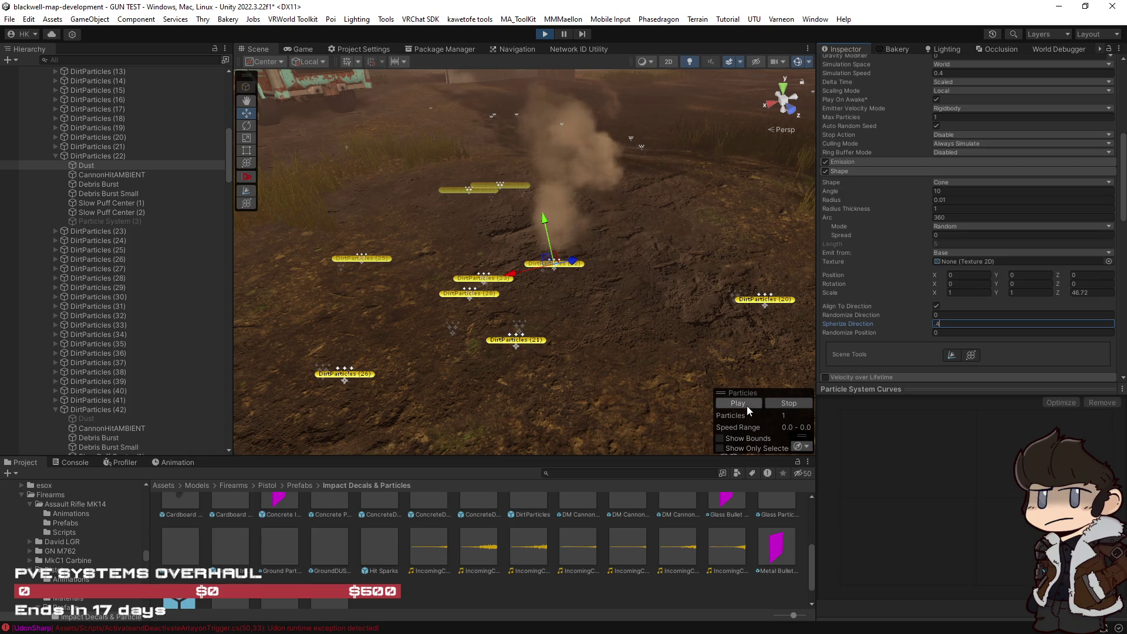
{"action": "left_click", "coordinate": [745, 405]}
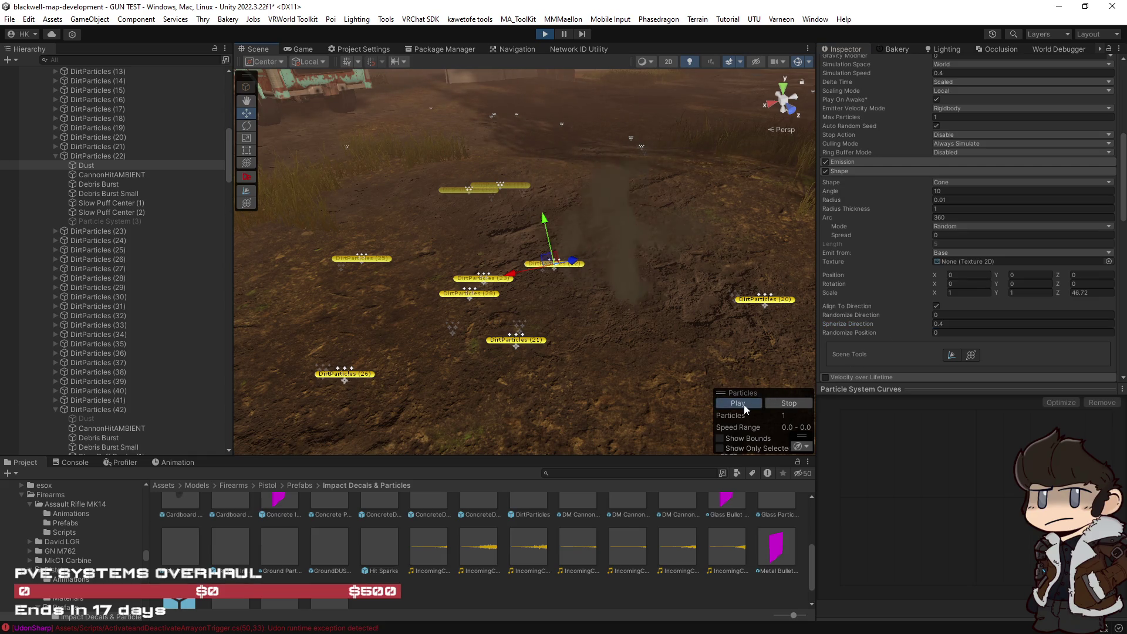
{"action": "left_click", "coordinate": [946, 324]}
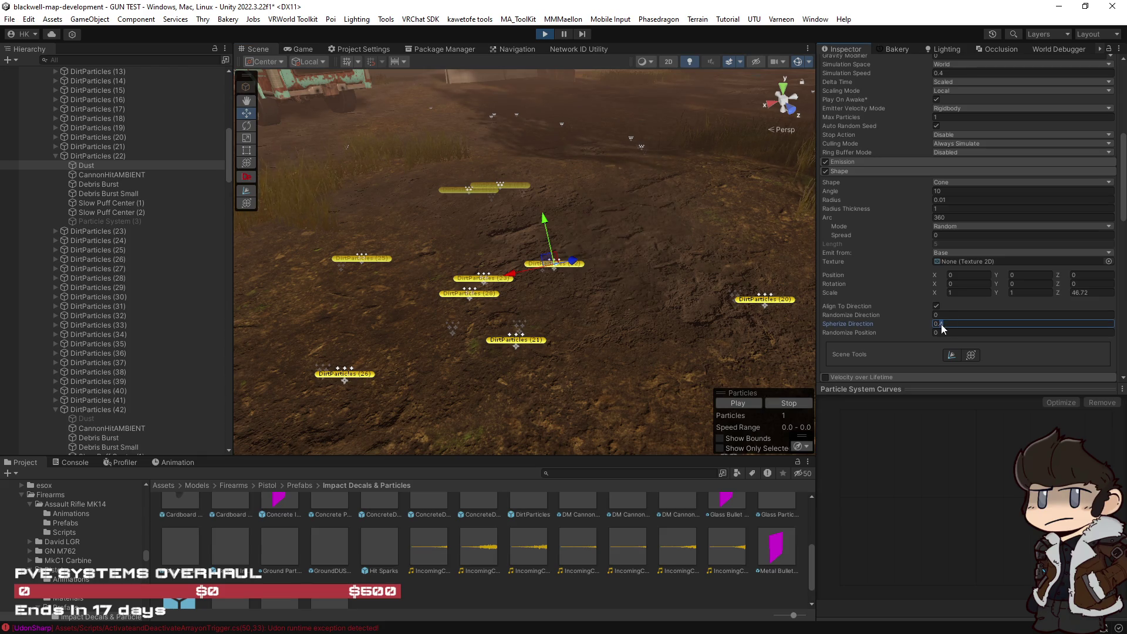
{"action": "type", "text": "0.7"}
{"action": "left_click", "coordinate": [748, 403]}
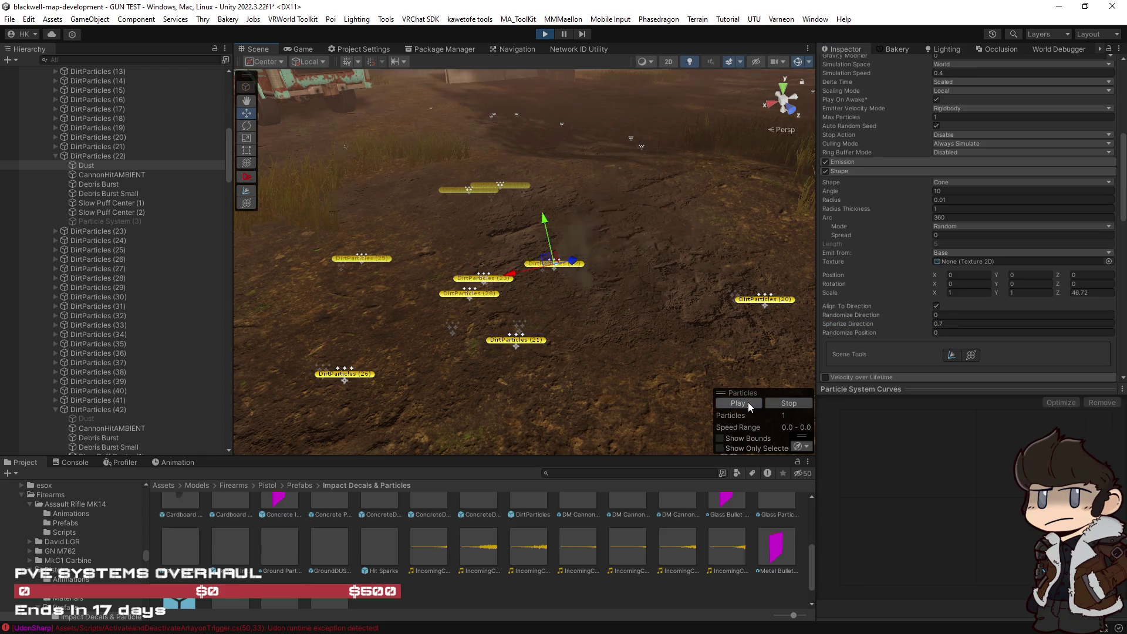
{"action": "mouse_move", "coordinate": [745, 401]}
{"action": "left_mouse_down"}
{"action": "mouse_move", "coordinate": [629, 319]}
{"action": "mouse_move", "coordinate": [631, 329]}
{"action": "mouse_move", "coordinate": [670, 303]}
{"action": "left_mouse_up"}
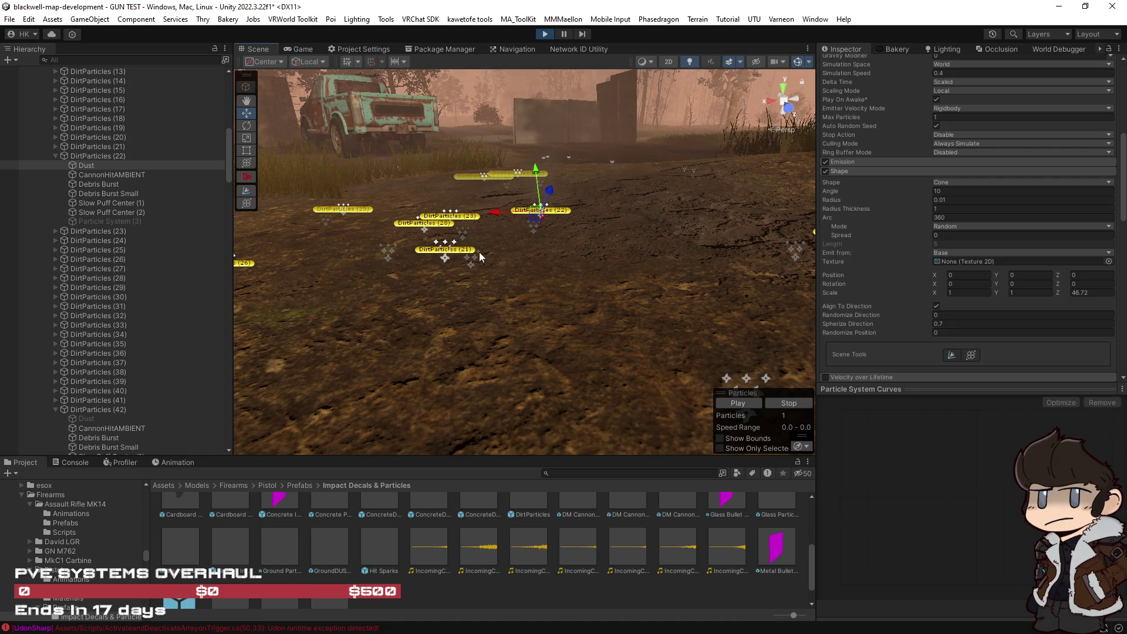
{"action": "left_click", "coordinate": [123, 159]}
Select Dust through Slow Puff Center (2) and play all DirtParticles (22) emitters together.
{"action": "left_click_drag", "start_coordinate": [578, 267], "coordinate": [428, 245]}
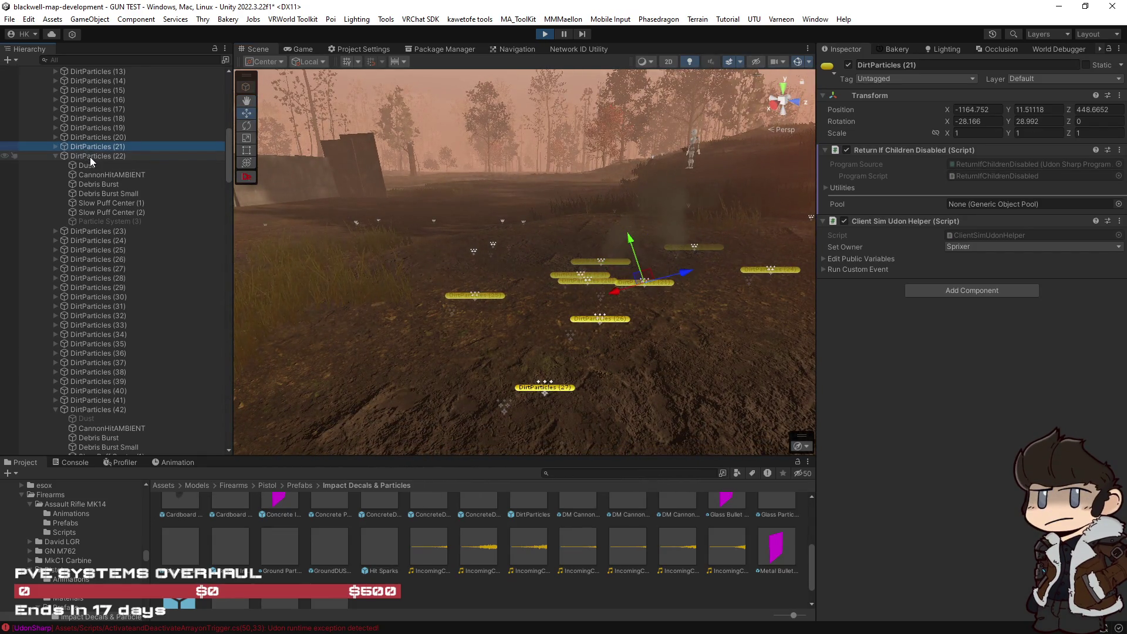
{"action": "mouse_move", "coordinate": [558, 241]}
{"action": "left_mouse_down"}
{"action": "mouse_move", "coordinate": [505, 244]}
{"action": "mouse_move", "coordinate": [703, 379]}
{"action": "left_mouse_up"}
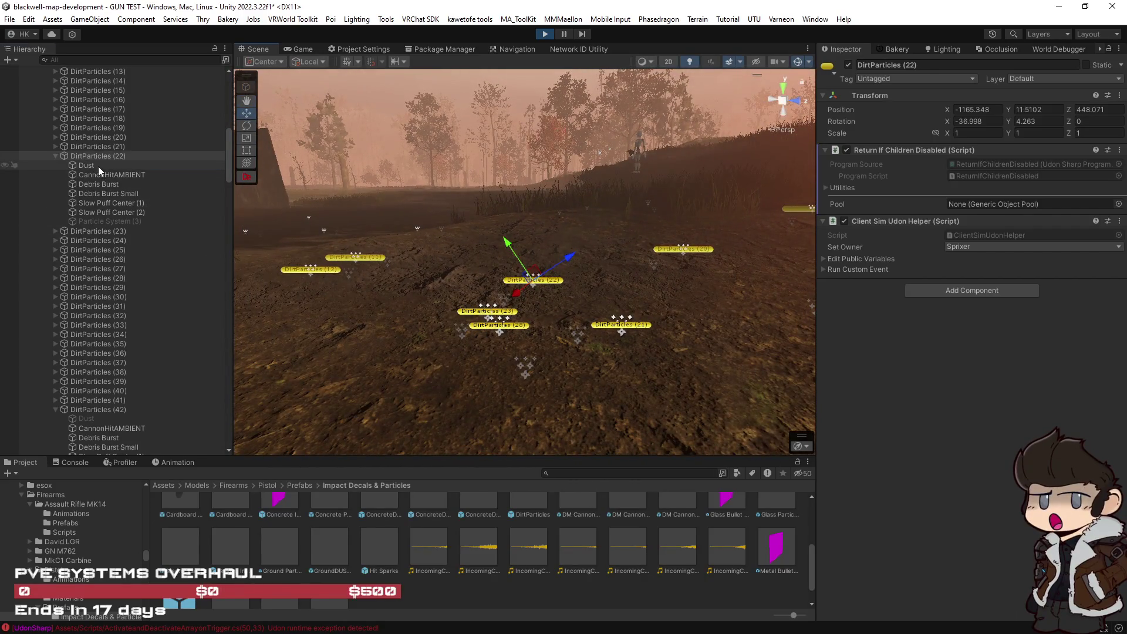
{"action": "left_click", "coordinate": [97, 166]}
{"action": "left_click", "coordinate": [116, 212], "text": "shift"}
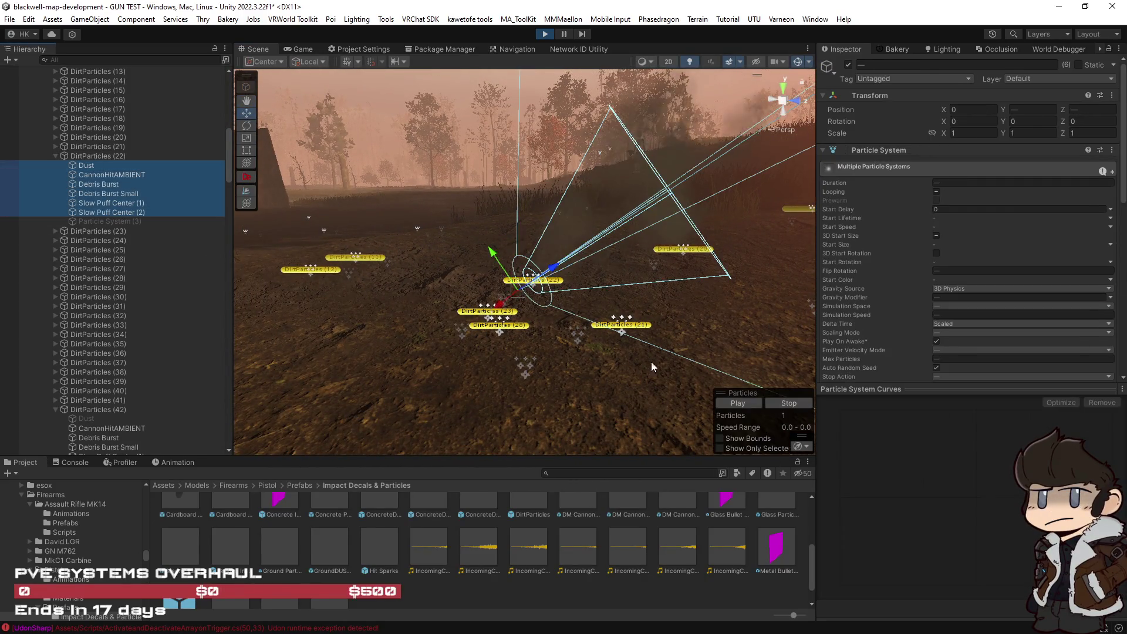
{"action": "left_click", "coordinate": [751, 404]}
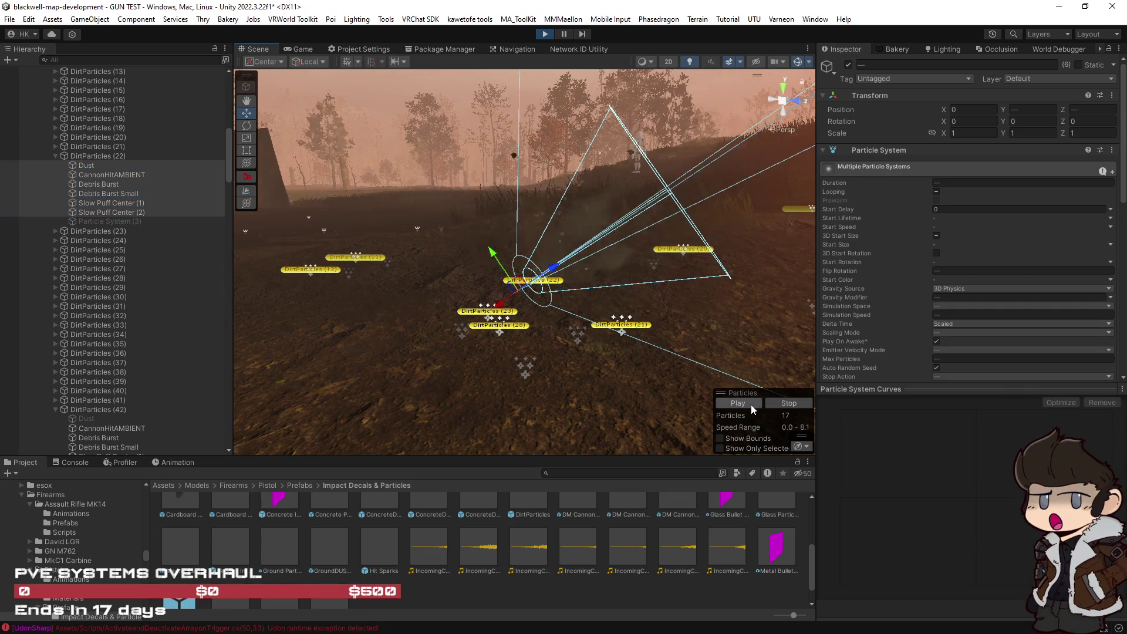
{"action": "mouse_move", "coordinate": [675, 358]}
{"action": "left_mouse_down"}
{"action": "mouse_move", "coordinate": [533, 281]}
{"action": "mouse_move", "coordinate": [628, 308]}
{"action": "left_mouse_up"}
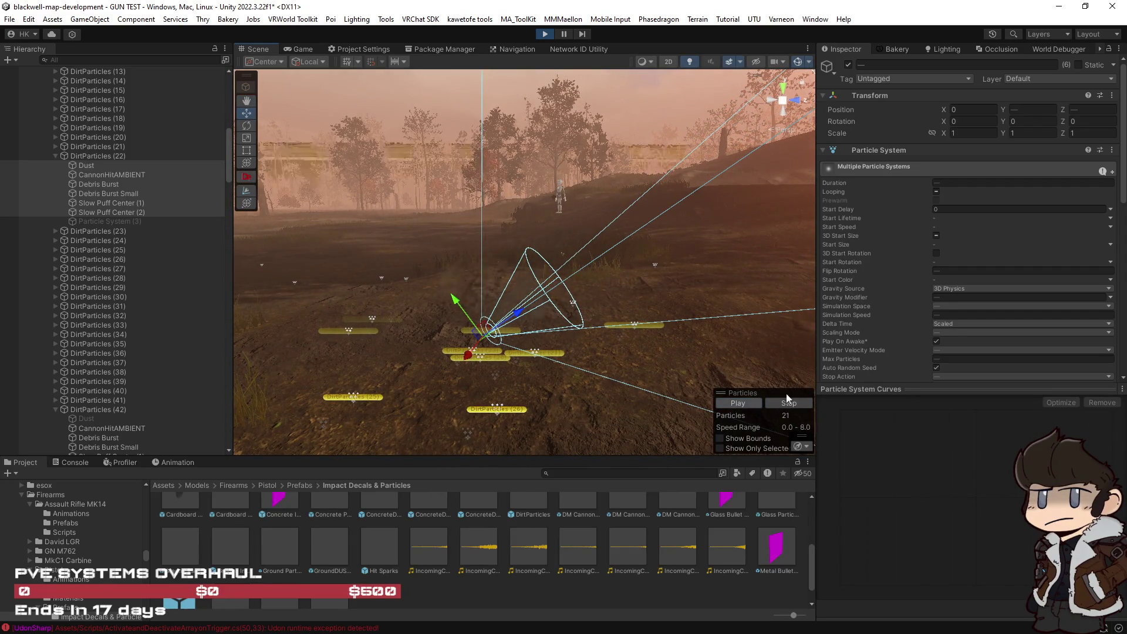
{"action": "scroll", "coordinate": [952, 327], "scroll_direction": "down", "scroll_amount": 8}
{"action": "scroll", "coordinate": [952, 327], "scroll_direction": "down", "scroll_amount": 3}
{"action": "scroll", "coordinate": [952, 326], "scroll_direction": "down", "scroll_amount": 1}
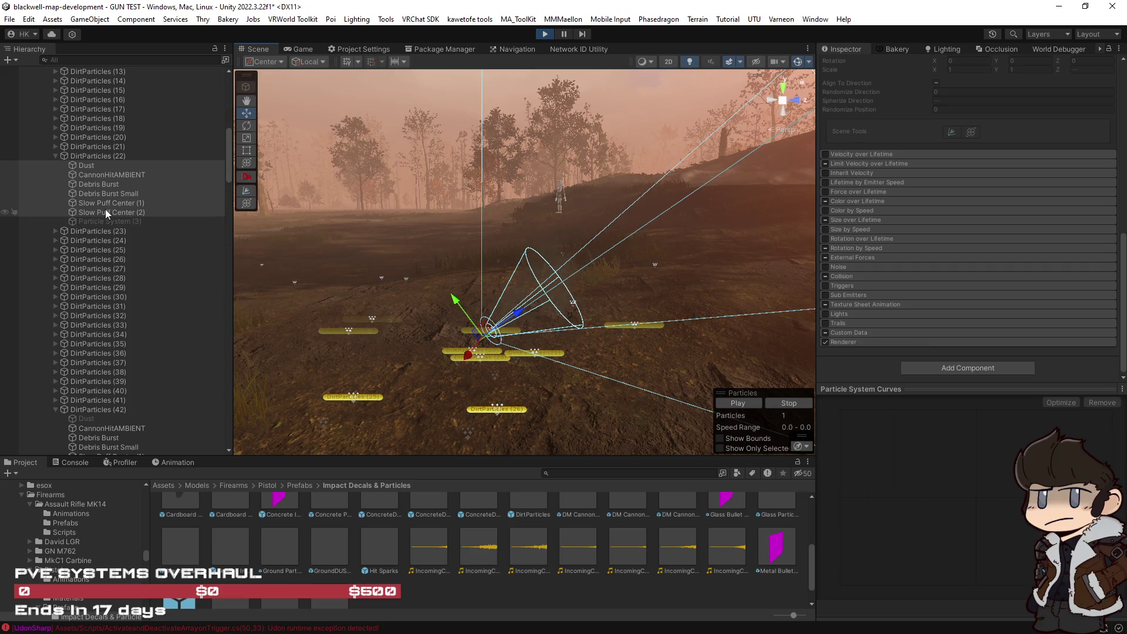
Select Dust alone and keep its Renderer mode as Stretched Billboard, replaying the puff.
{"action": "left_click", "coordinate": [105, 166]}
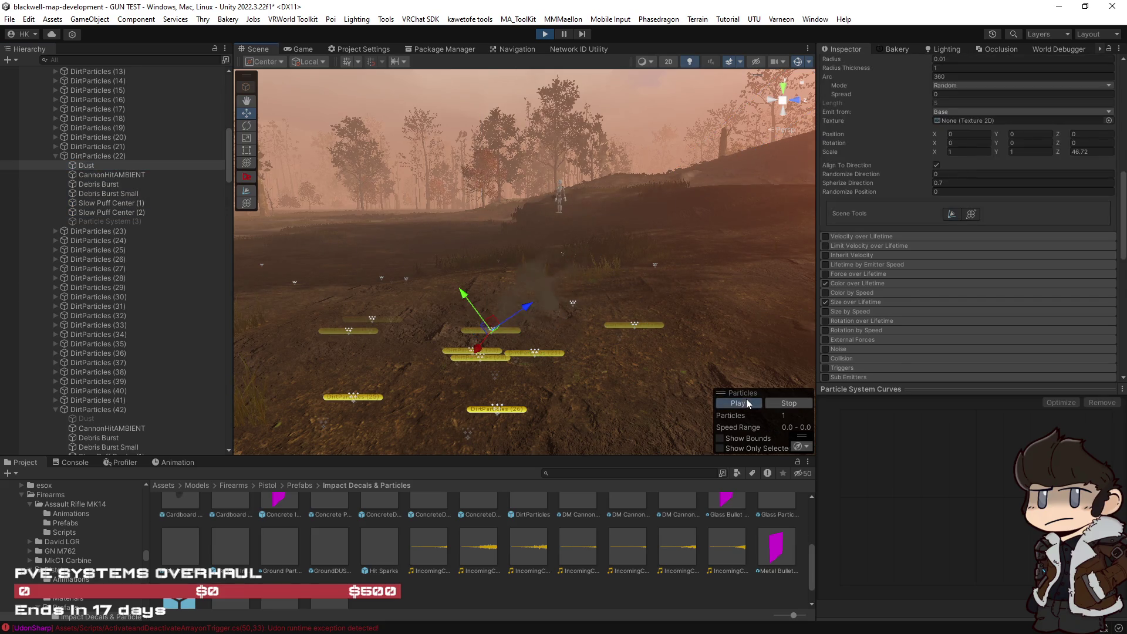
{"action": "scroll", "coordinate": [995, 309], "scroll_direction": "down", "scroll_amount": 8}
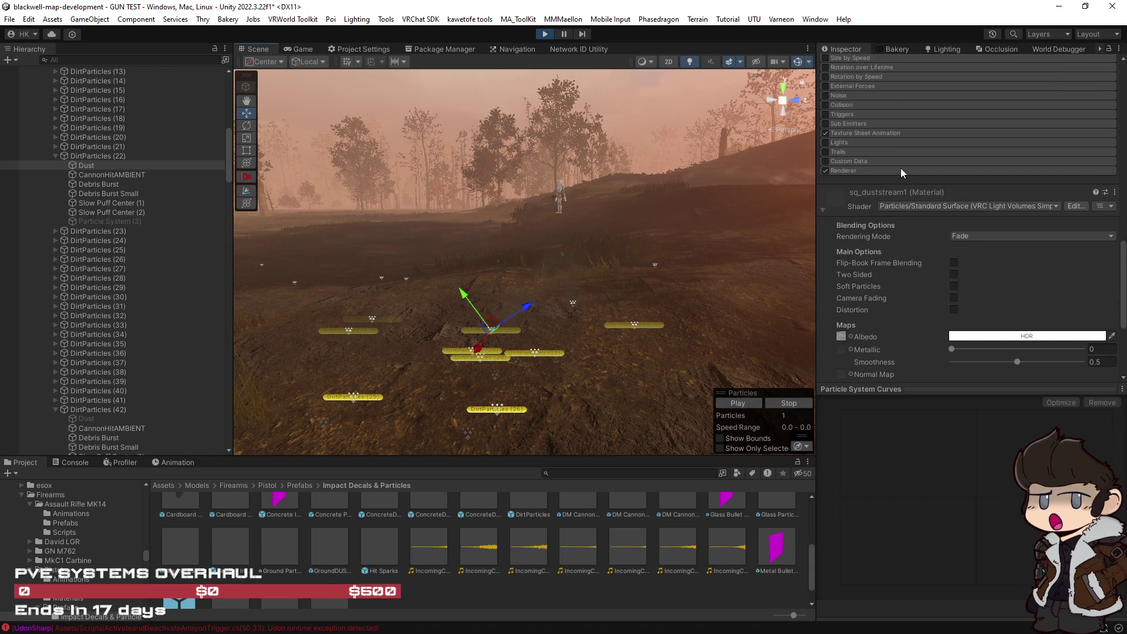
{"action": "left_click", "coordinate": [901, 171]}
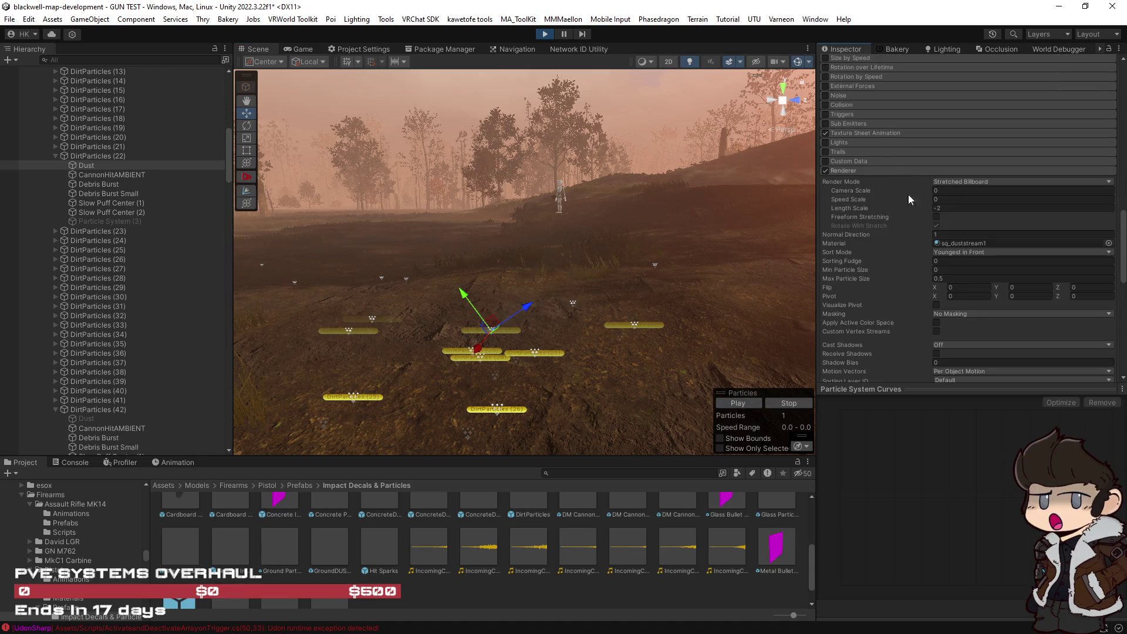
{"action": "left_click", "coordinate": [958, 182]}
{"action": "left_click", "coordinate": [988, 206]}
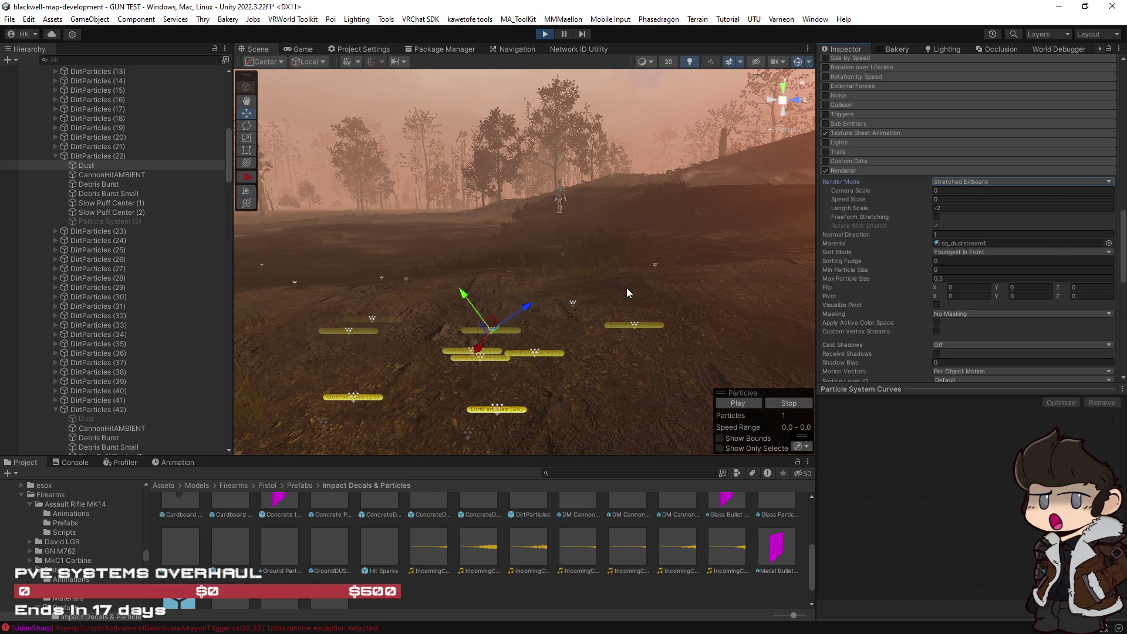
{"action": "left_click", "coordinate": [744, 402]}
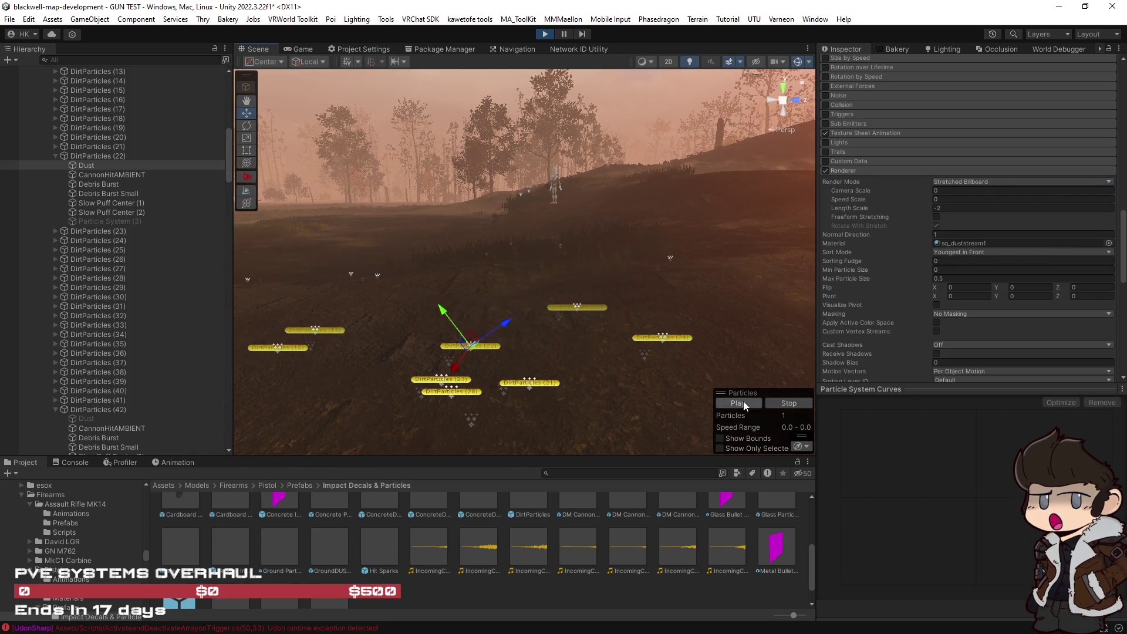
{"action": "left_click", "coordinate": [744, 404]}
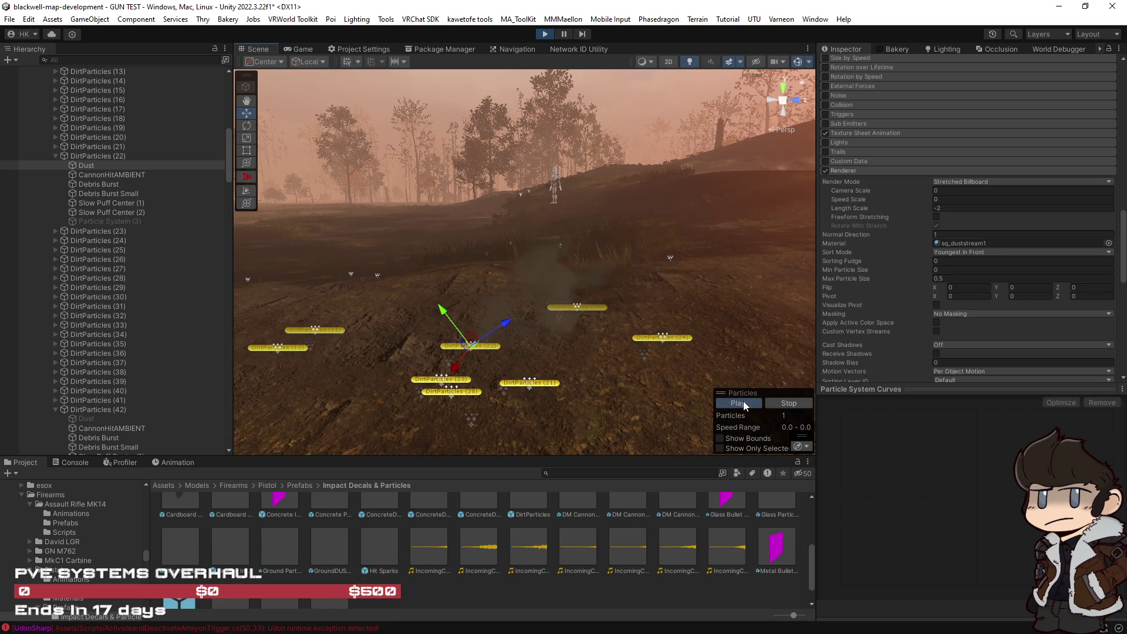
Replay the dust puff to check its size and review the sq_duststream1 material settings.
{"action": "left_click", "coordinate": [743, 399]}
{"action": "mouse_move", "coordinate": [743, 399]}
{"action": "left_mouse_down"}
{"action": "mouse_move", "coordinate": [727, 340]}
{"action": "mouse_move", "coordinate": [743, 392]}
{"action": "left_mouse_up"}
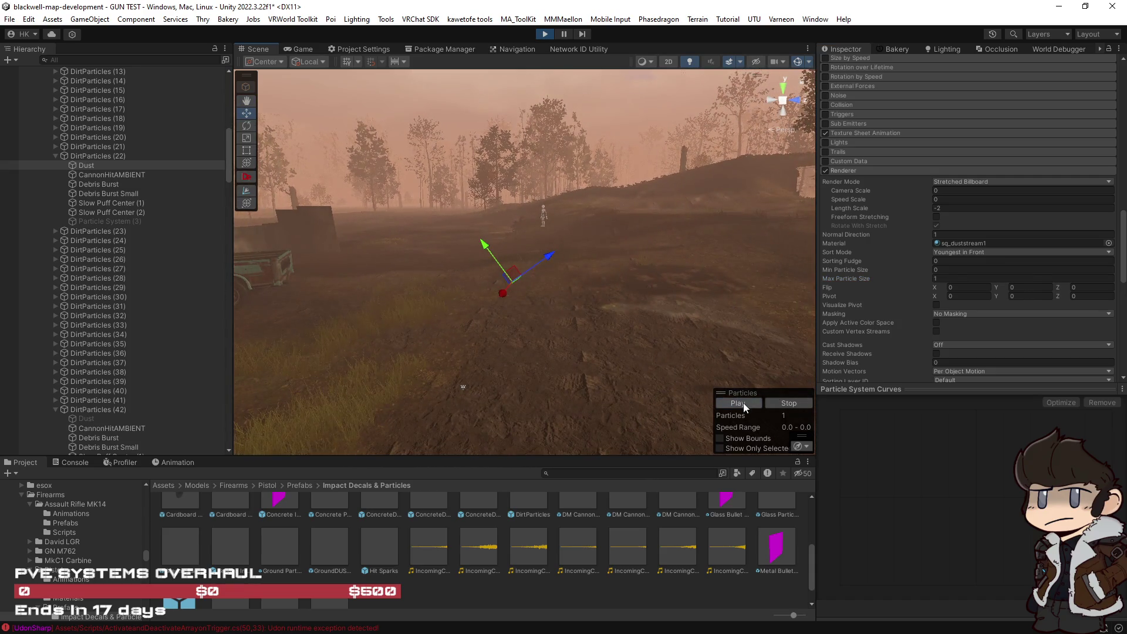
{"action": "scroll", "coordinate": [704, 371], "scroll_direction": "up", "scroll_amount": 5}
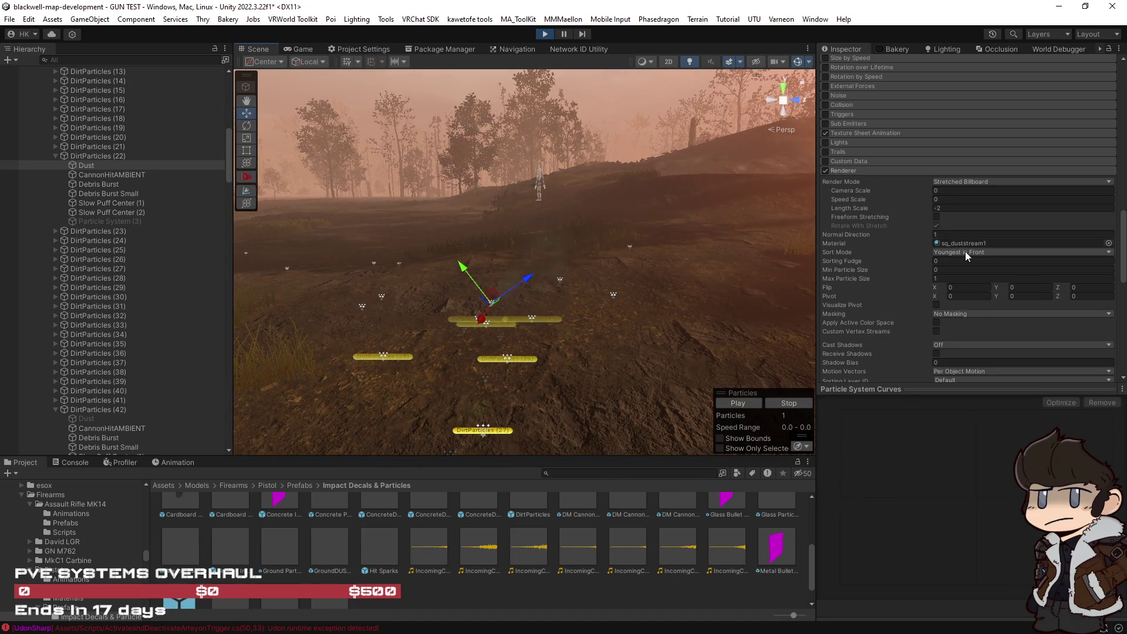
{"action": "scroll", "coordinate": [890, 286], "scroll_direction": "down", "scroll_amount": 2}
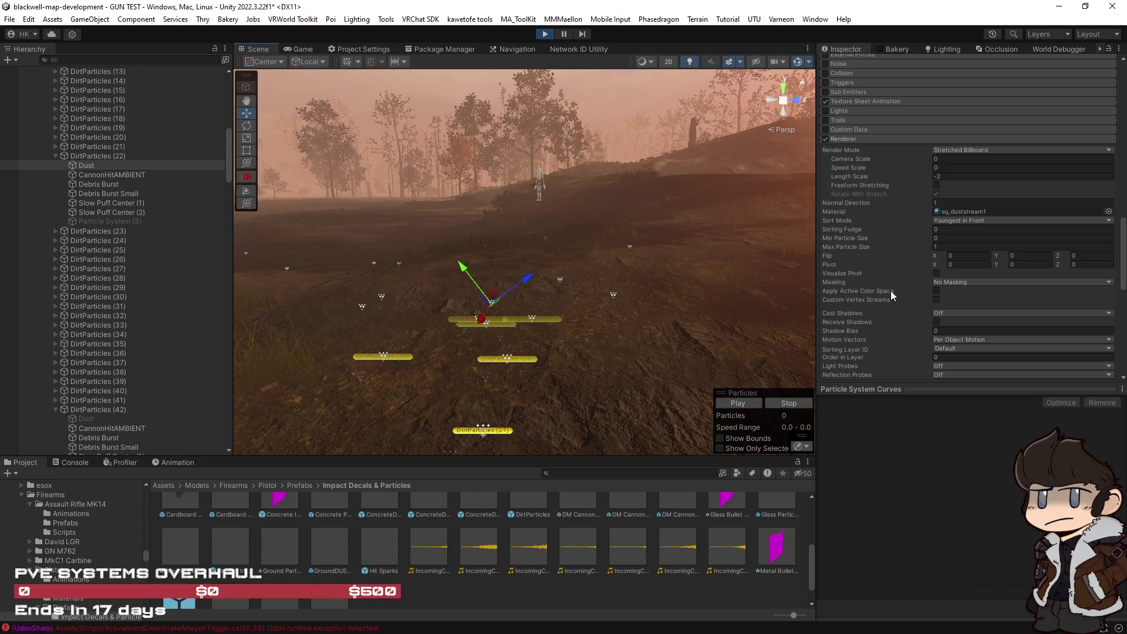
{"action": "scroll", "coordinate": [889, 290], "scroll_direction": "down", "scroll_amount": 3}
{"action": "scroll", "coordinate": [886, 299], "scroll_direction": "down", "scroll_amount": 15}
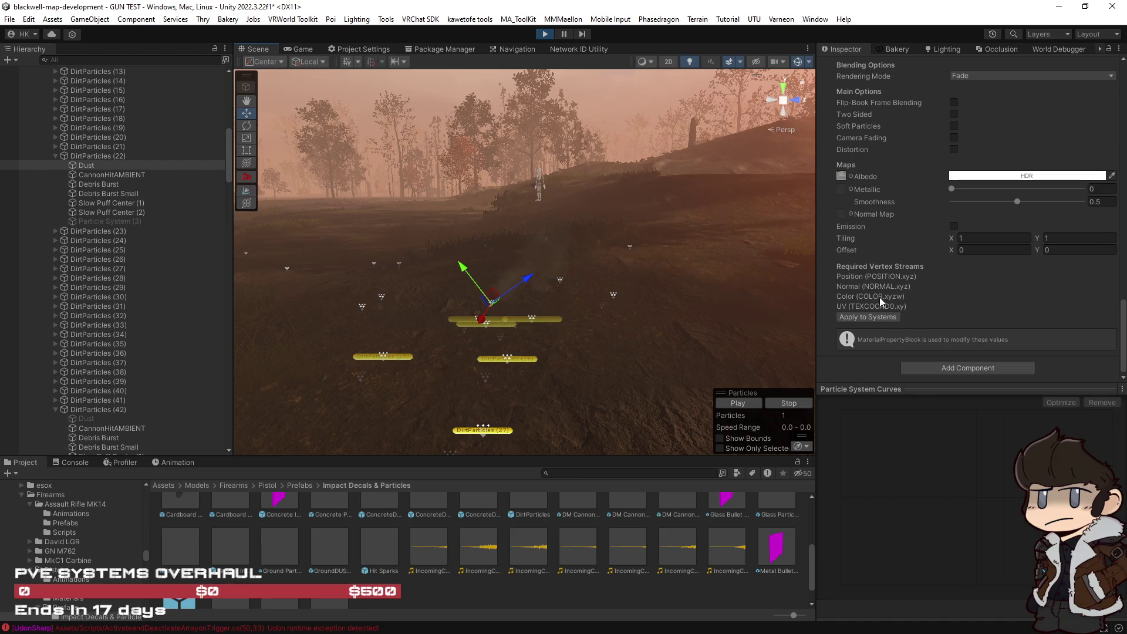
{"action": "scroll", "coordinate": [884, 322], "scroll_direction": "up", "scroll_amount": 3}
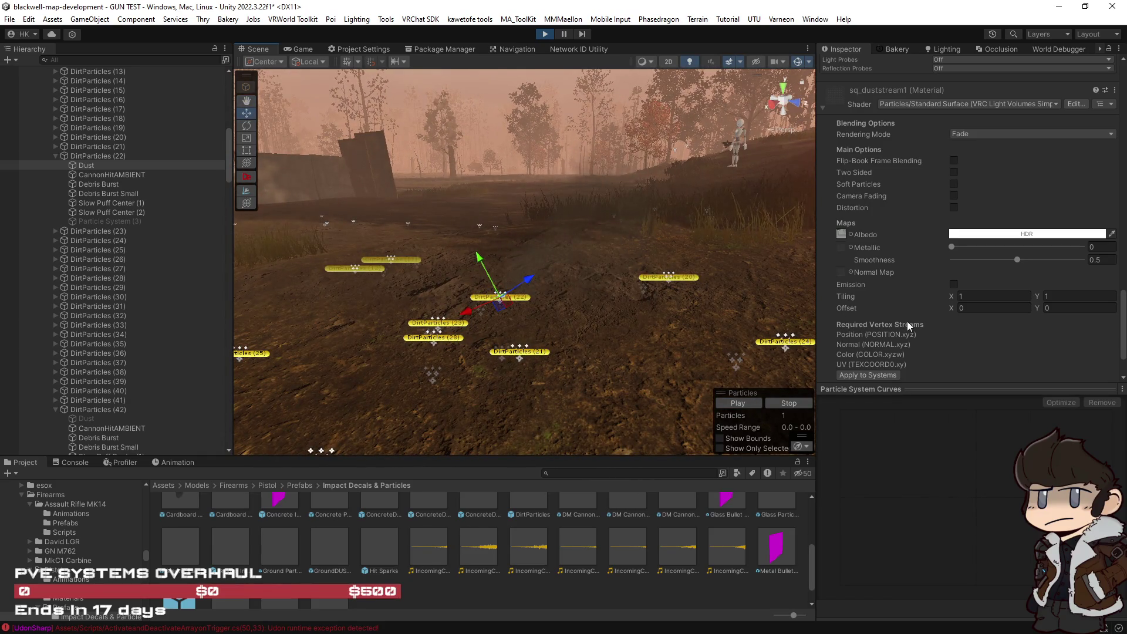
{"action": "scroll", "coordinate": [906, 322], "scroll_direction": "up", "scroll_amount": 3}
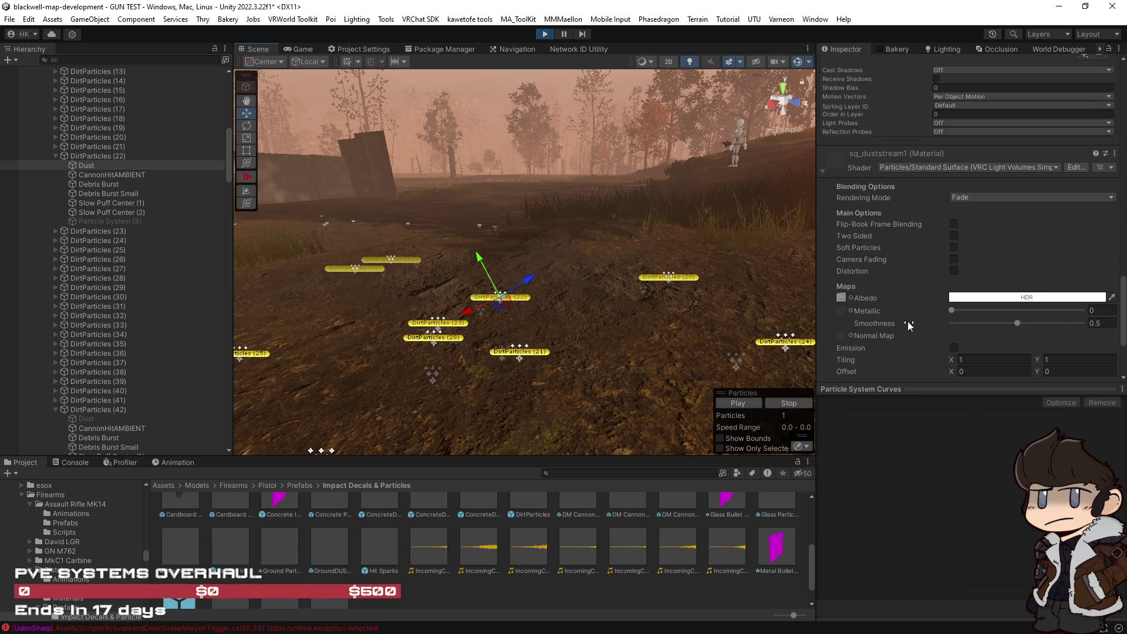
Preview Debris Burst and Slow Puff Center (1), then play Slow Puff Center (2) and expand its renderer.
{"action": "left_click", "coordinate": [116, 184]}
{"action": "left_click", "coordinate": [118, 203]}
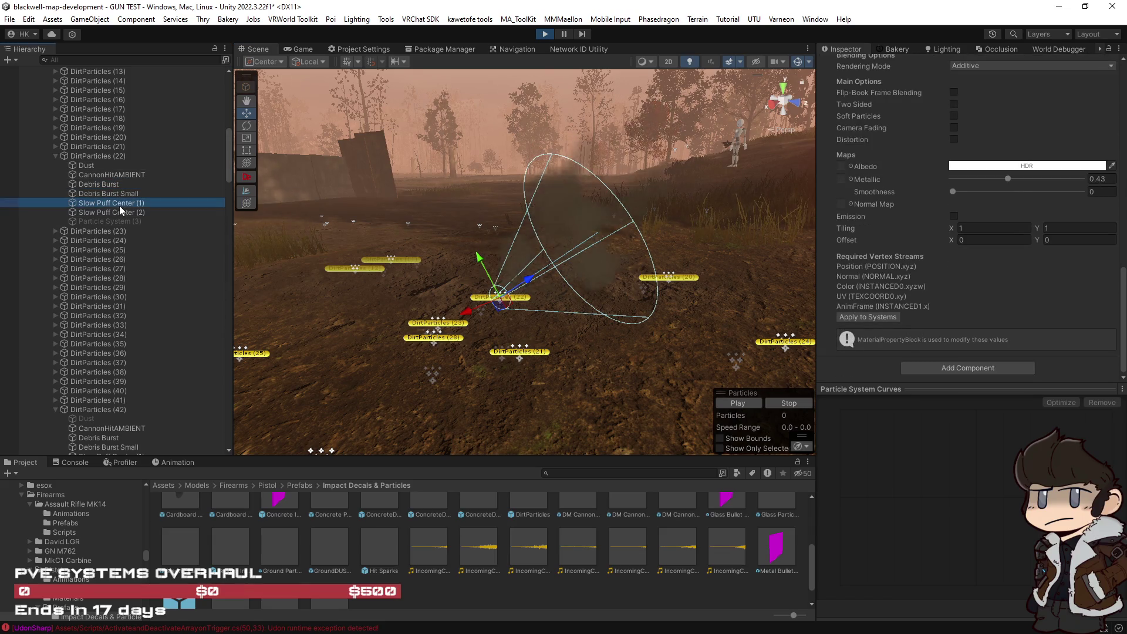
{"action": "left_click", "coordinate": [746, 405]}
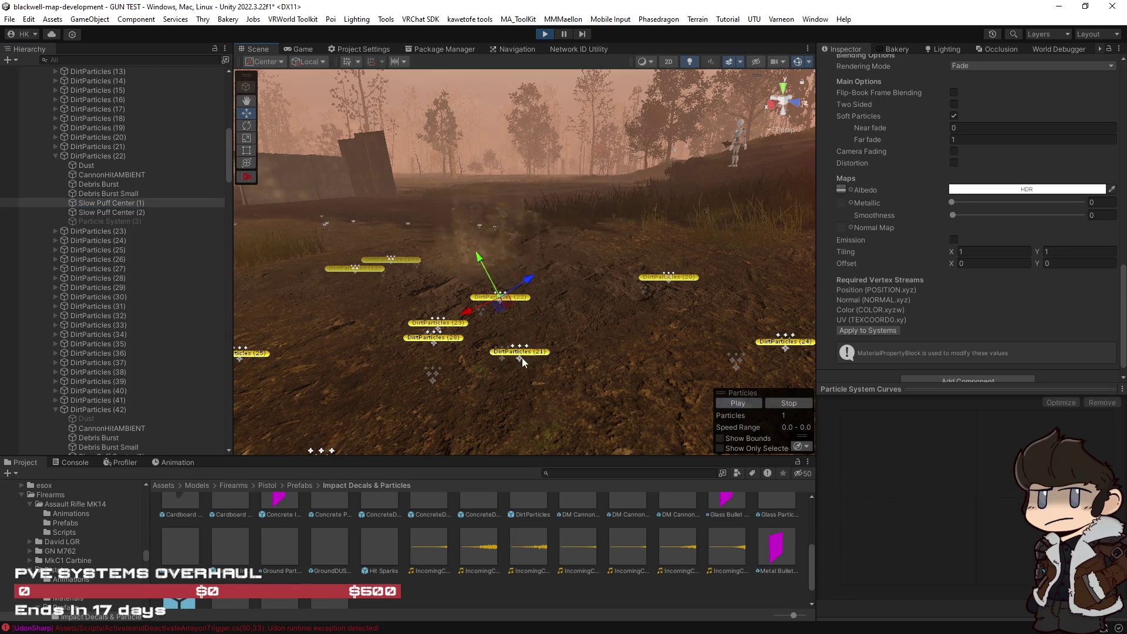
{"action": "left_click", "coordinate": [82, 214]}
{"action": "left_click", "coordinate": [743, 403]}
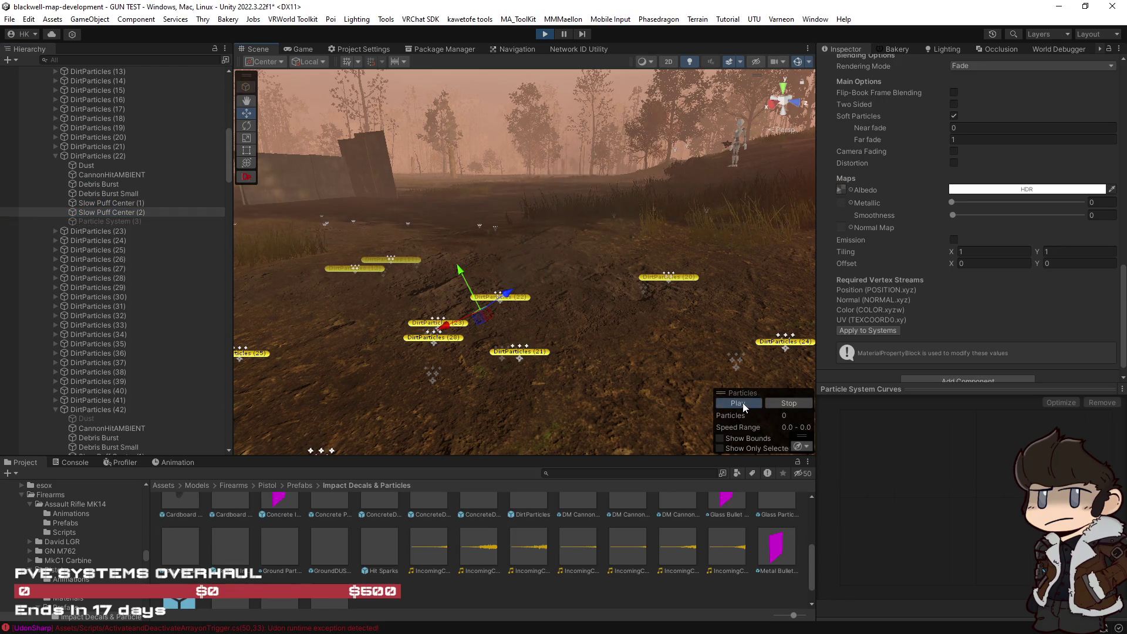
{"action": "mouse_move", "coordinate": [742, 403]}
{"action": "left_mouse_down"}
{"action": "mouse_move", "coordinate": [635, 325]}
{"action": "mouse_move", "coordinate": [748, 408]}
{"action": "left_mouse_up"}
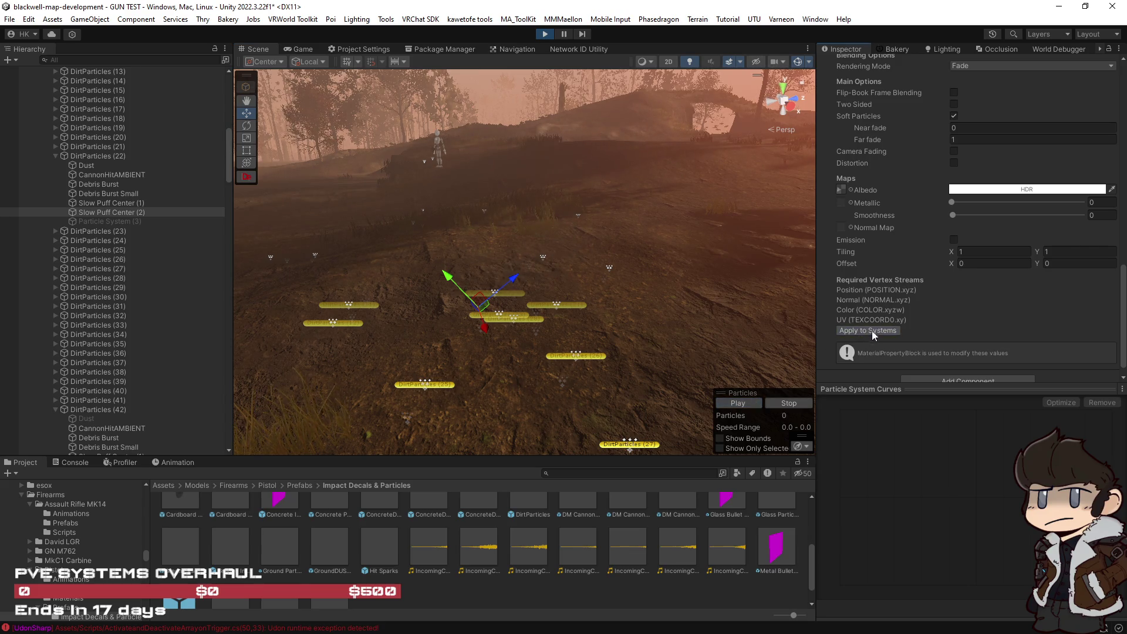
{"action": "scroll", "coordinate": [874, 331], "scroll_direction": "up", "scroll_amount": 3}
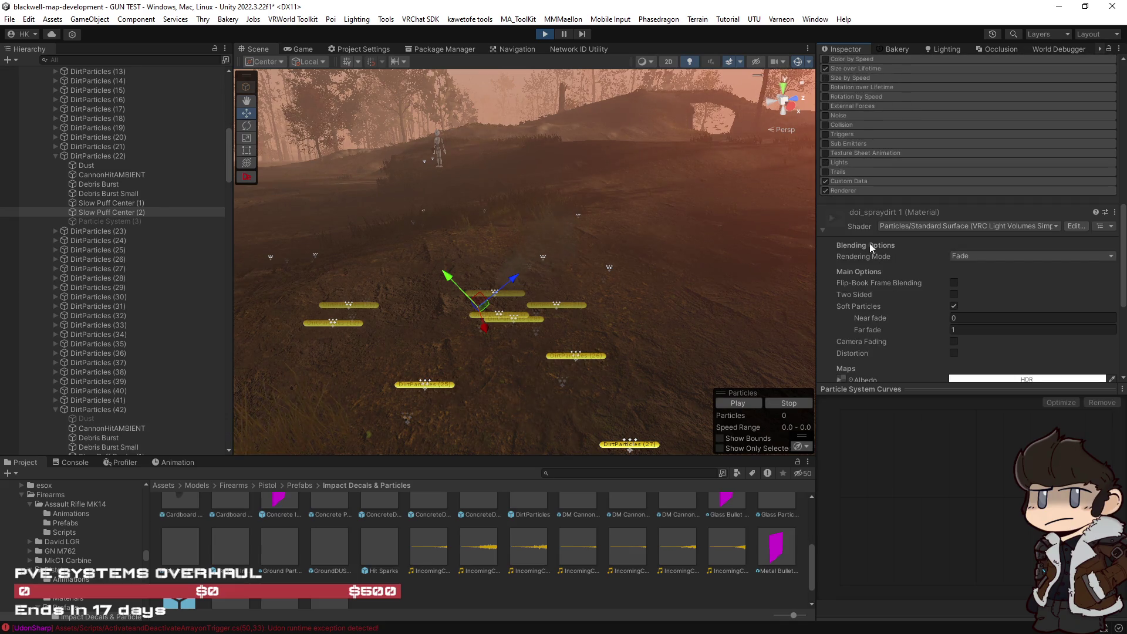
{"action": "left_click", "coordinate": [888, 191]}
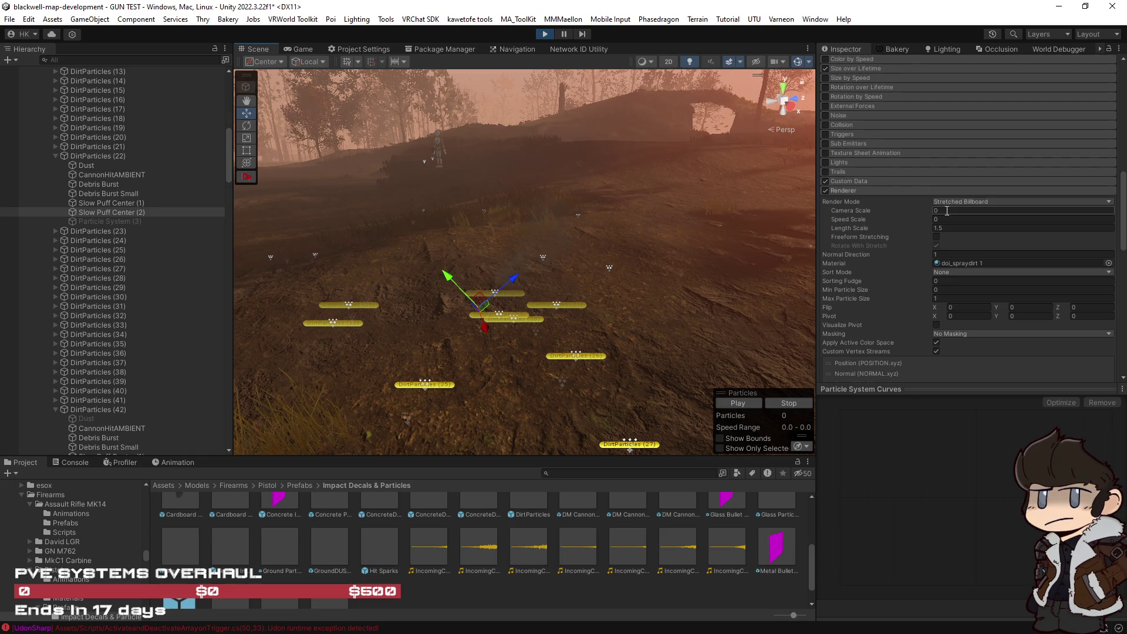
Switch Slow Puff Center (2) from Stretched Billboard to Billboard render mode and view it near the ground.
{"action": "mouse_move", "coordinate": [684, 319]}
{"action": "left_mouse_down"}
{"action": "mouse_move", "coordinate": [462, 253]}
{"action": "mouse_move", "coordinate": [482, 305]}
{"action": "left_mouse_up"}
{"action": "left_click", "coordinate": [974, 202]}
{"action": "left_click", "coordinate": [985, 214]}
{"action": "mouse_move", "coordinate": [704, 282]}
{"action": "left_mouse_down"}
{"action": "mouse_move", "coordinate": [651, 280]}
{"action": "mouse_move", "coordinate": [759, 408]}
{"action": "left_mouse_up"}
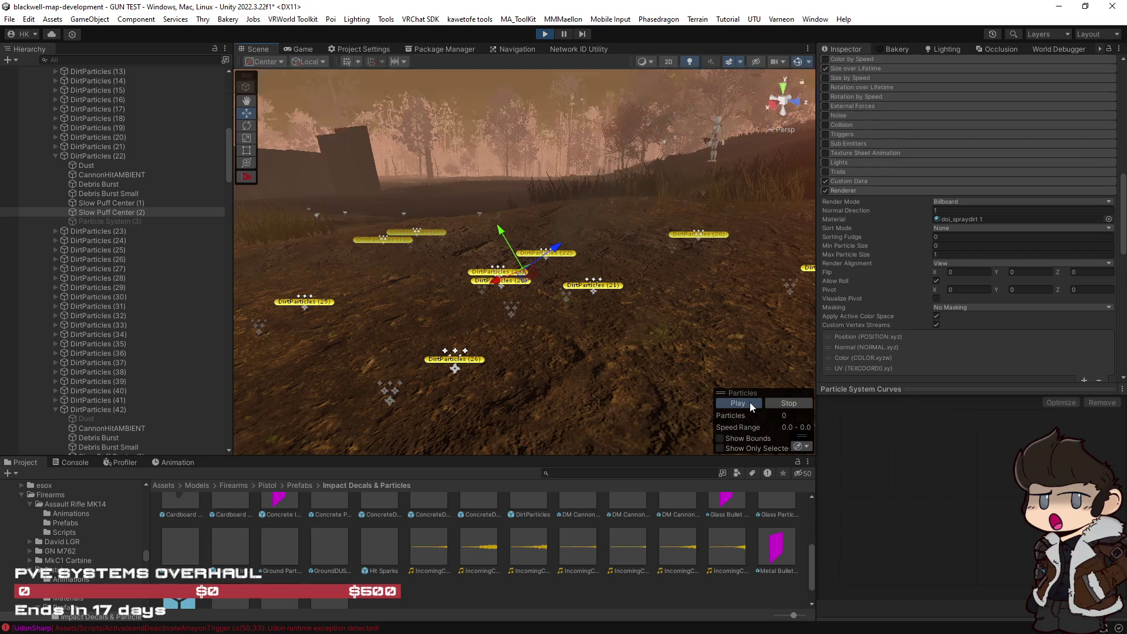
{"action": "mouse_move", "coordinate": [649, 312]}
{"action": "left_mouse_down"}
{"action": "mouse_move", "coordinate": [741, 374]}
{"action": "mouse_move", "coordinate": [741, 401]}
{"action": "left_mouse_up"}
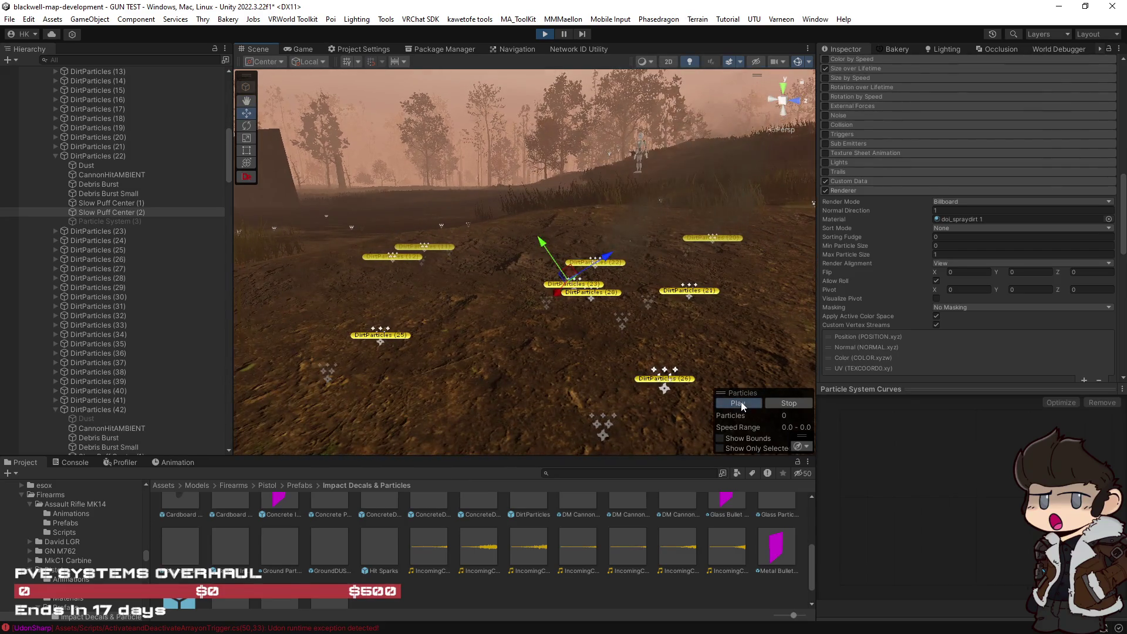
{"action": "key", "text": "f"}
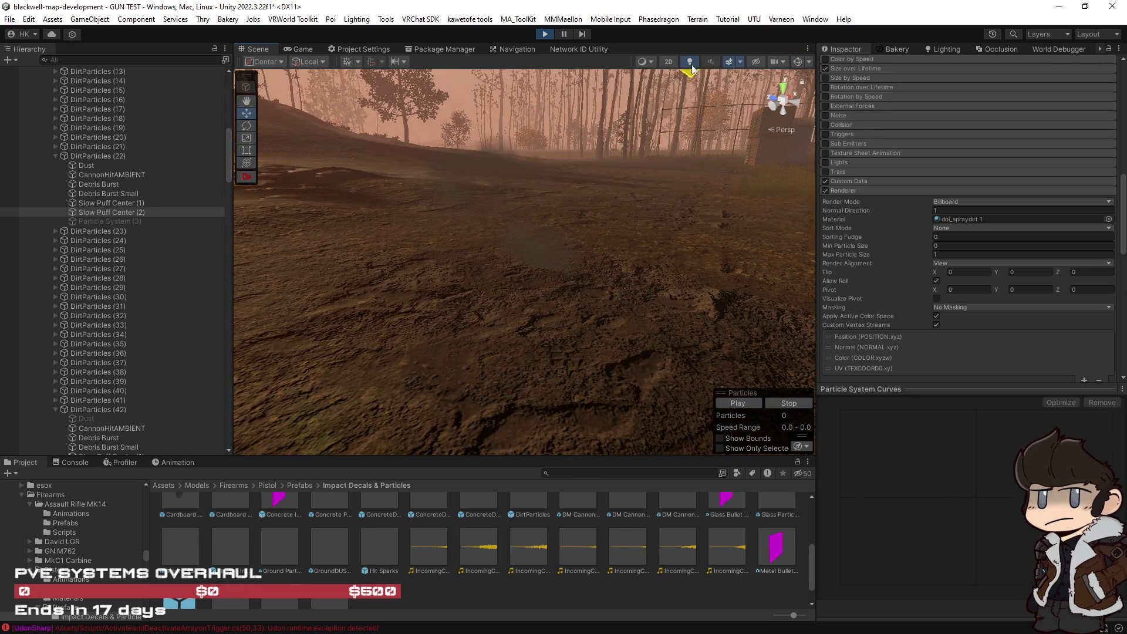
{"action": "key", "text": "f"}
{"action": "left_click", "coordinate": [743, 403]}
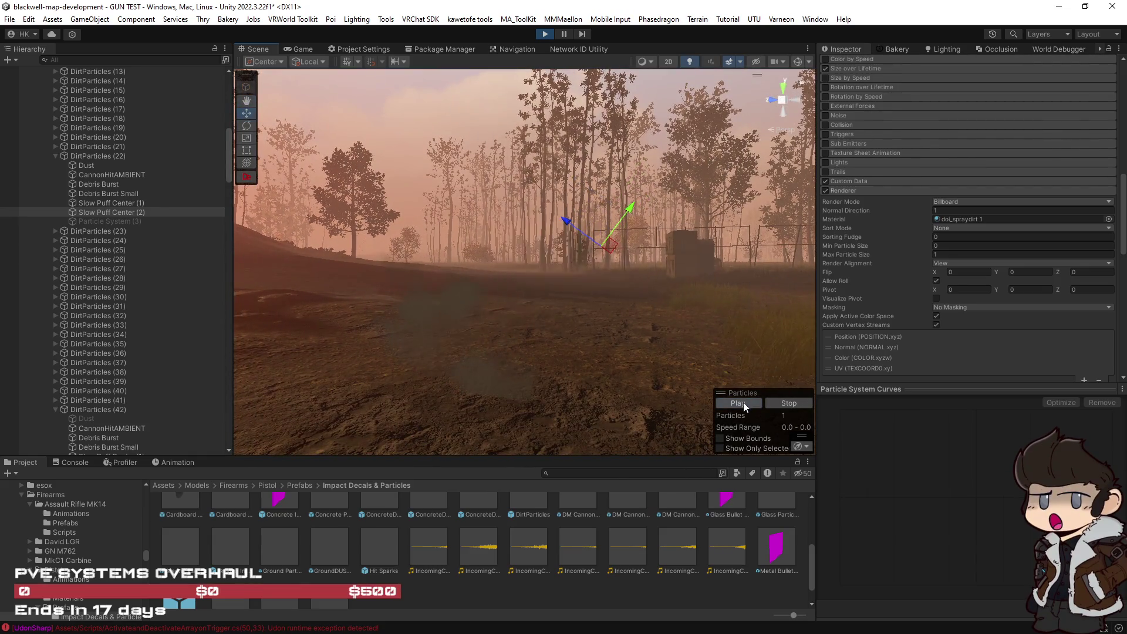
{"action": "mouse_move", "coordinate": [744, 402]}
{"action": "left_mouse_down"}
{"action": "mouse_move", "coordinate": [672, 344]}
{"action": "mouse_move", "coordinate": [692, 335]}
{"action": "mouse_move", "coordinate": [801, 354]}
{"action": "mouse_move", "coordinate": [763, 382]}
{"action": "mouse_move", "coordinate": [719, 390]}
{"action": "mouse_move", "coordinate": [738, 402]}
{"action": "left_mouse_up"}
{"action": "left_click", "coordinate": [733, 402]}
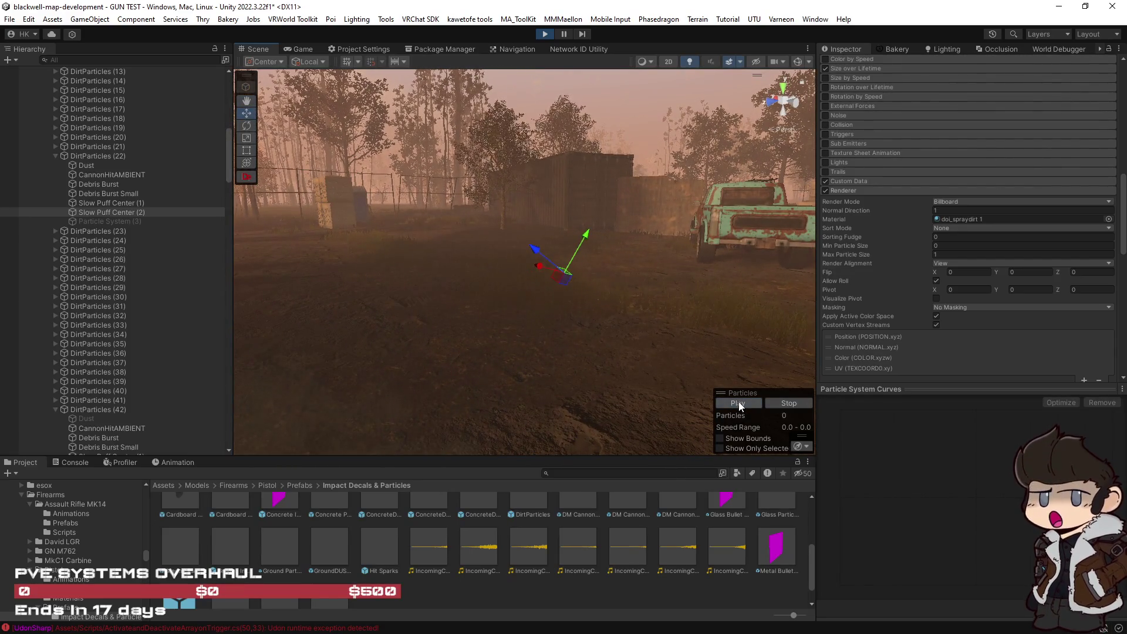
{"action": "left_click", "coordinate": [738, 404]}
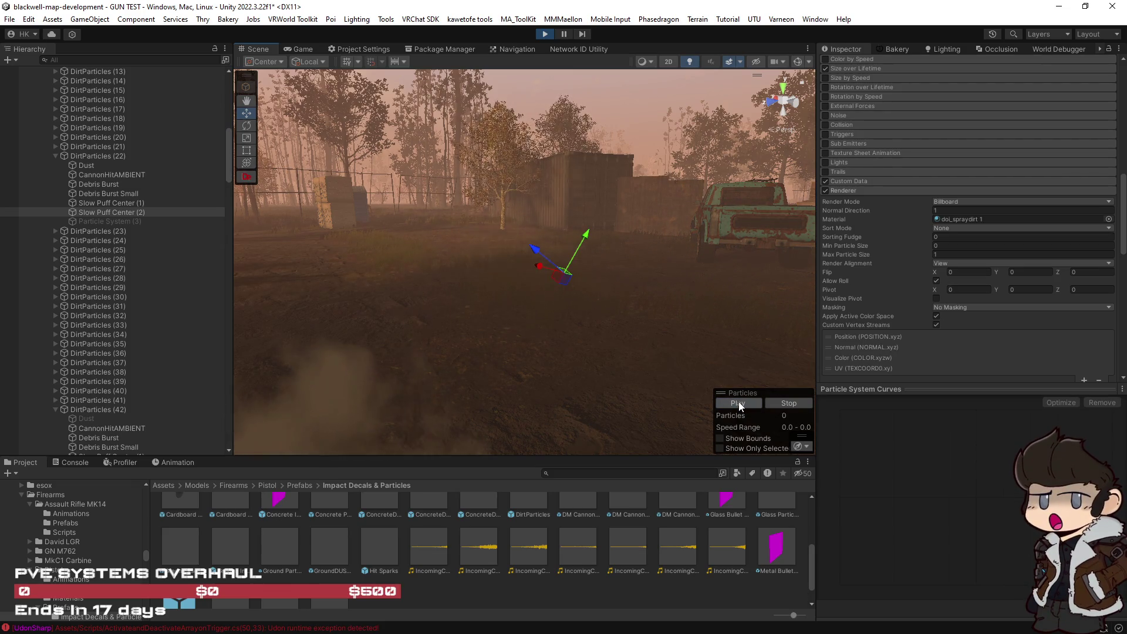
{"action": "left_click", "coordinate": [752, 403]}
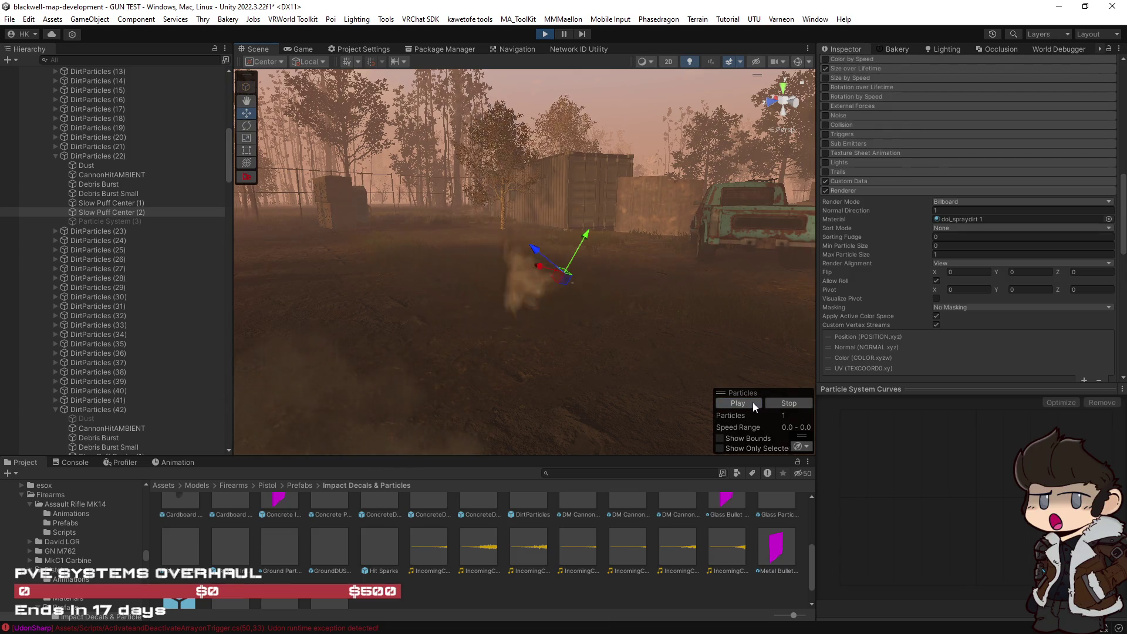
{"action": "mouse_move", "coordinate": [713, 393]}
{"action": "left_mouse_down"}
{"action": "mouse_move", "coordinate": [599, 358]}
{"action": "mouse_move", "coordinate": [623, 364]}
{"action": "left_mouse_up"}
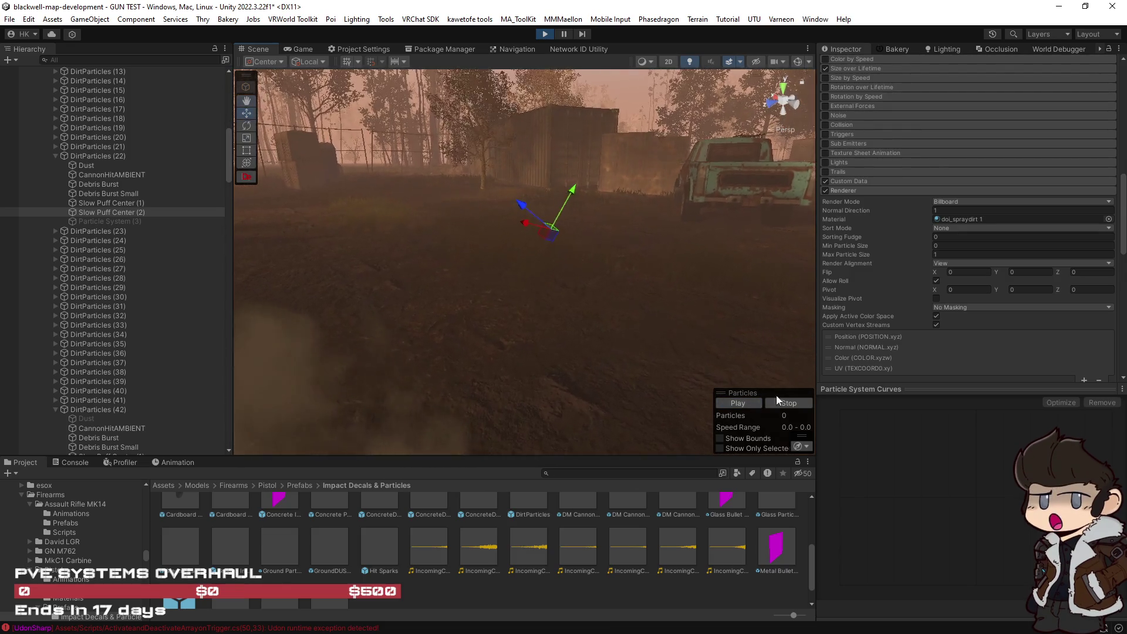
Change Slow Puff Center (2)'s render mode to Vertical Billboard and replay the puff.
{"action": "left_click", "coordinate": [747, 404]}
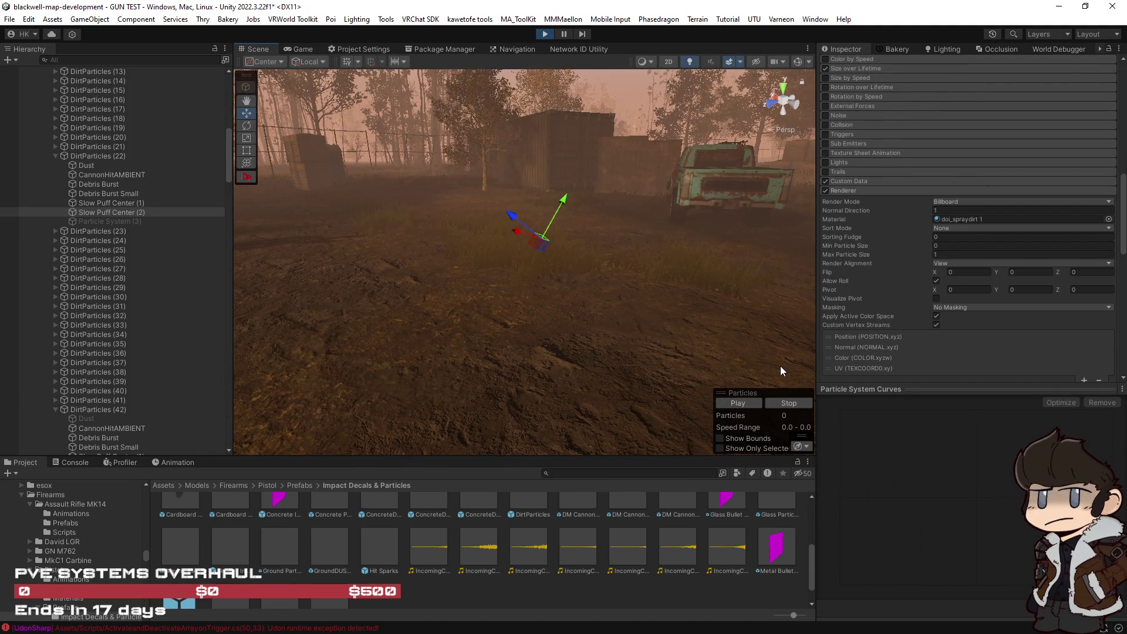
{"action": "left_click", "coordinate": [975, 202]}
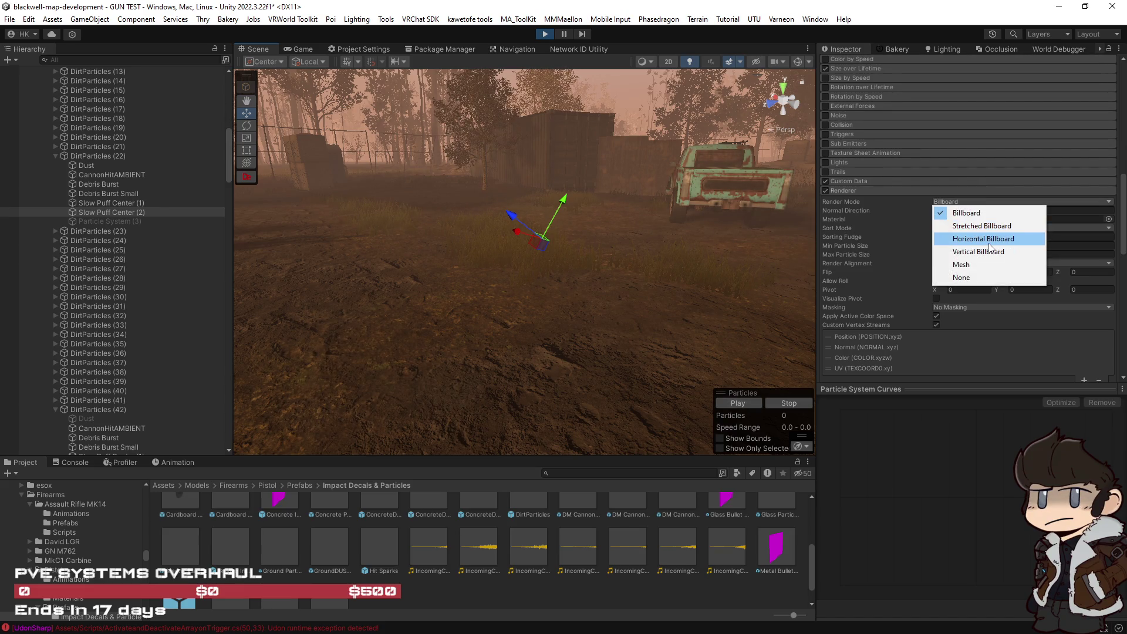
{"action": "left_click", "coordinate": [978, 251]}
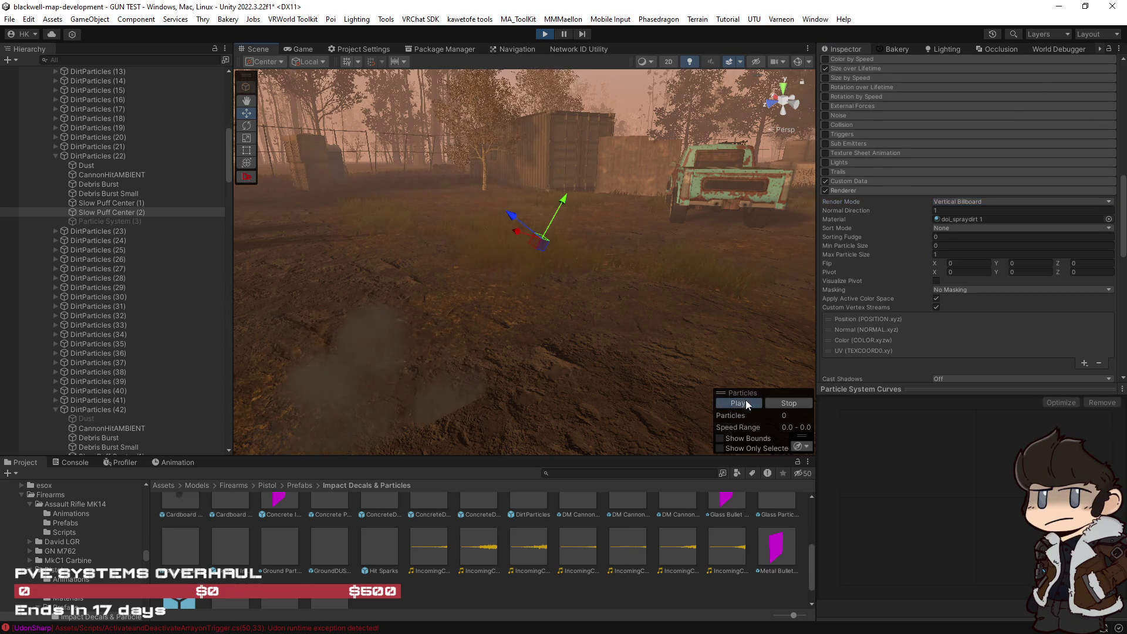
{"action": "mouse_move", "coordinate": [745, 400]}
{"action": "left_mouse_down"}
{"action": "mouse_move", "coordinate": [694, 347]}
{"action": "mouse_move", "coordinate": [657, 347]}
{"action": "left_mouse_up"}
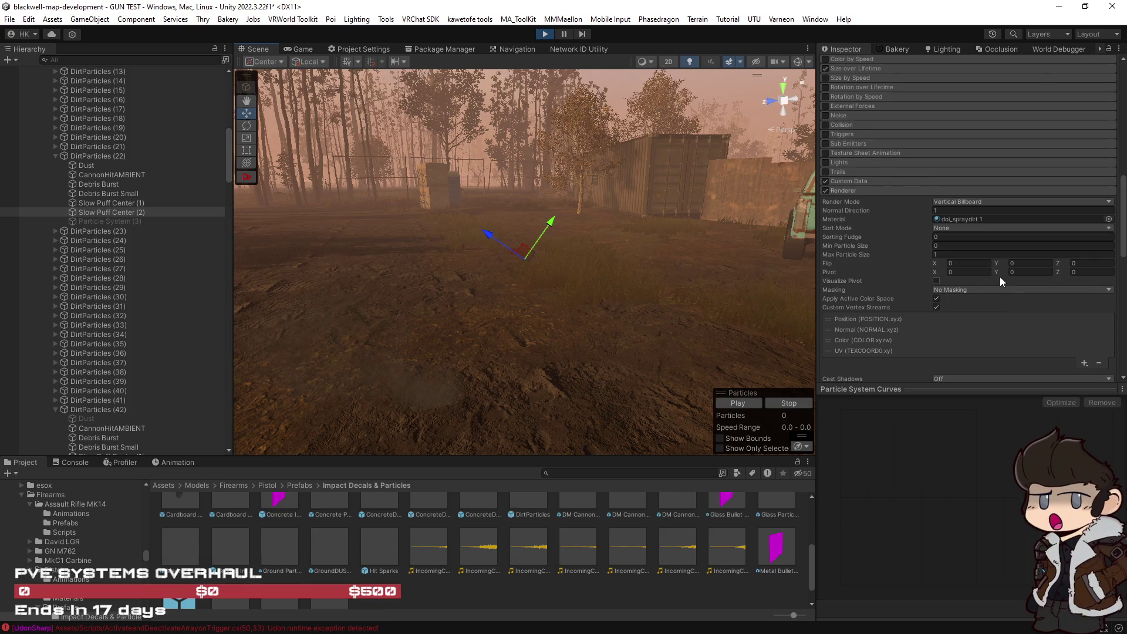
{"action": "left_click", "coordinate": [752, 405]}
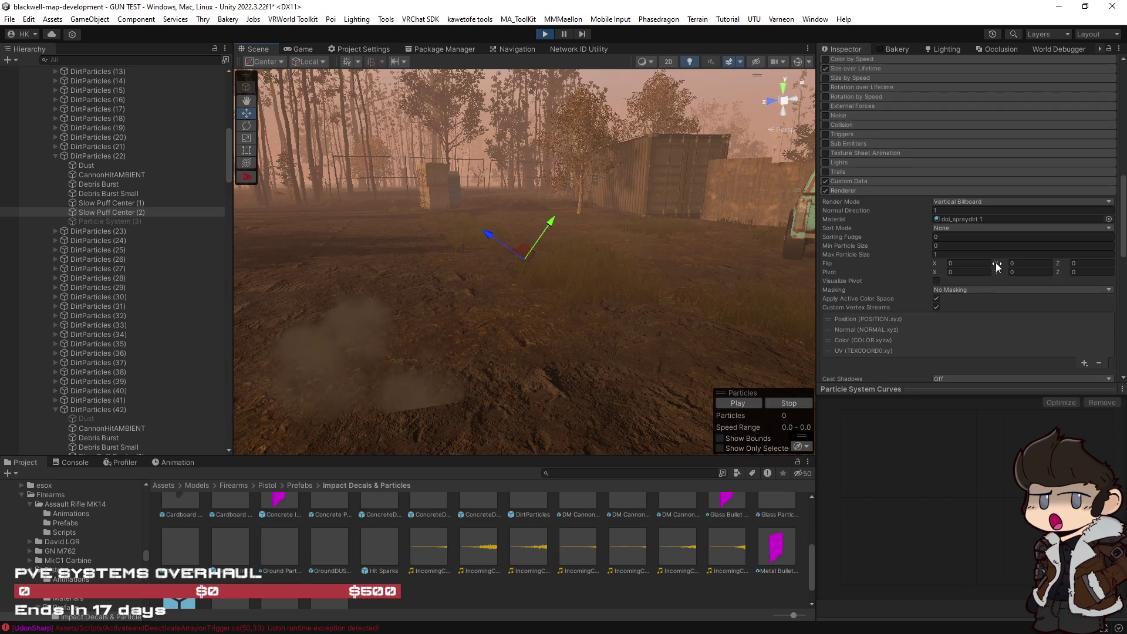
Set the renderer's Flip Y to 1 and replay the dust cloud.
{"action": "type", "text": "1"}
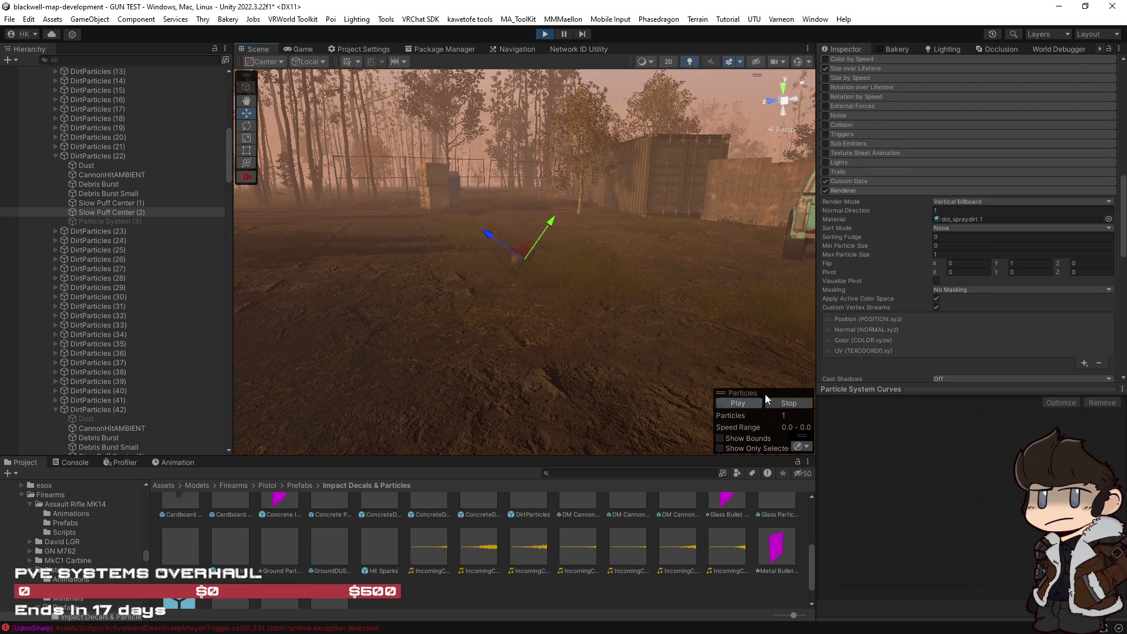
{"action": "left_click", "coordinate": [992, 264]}
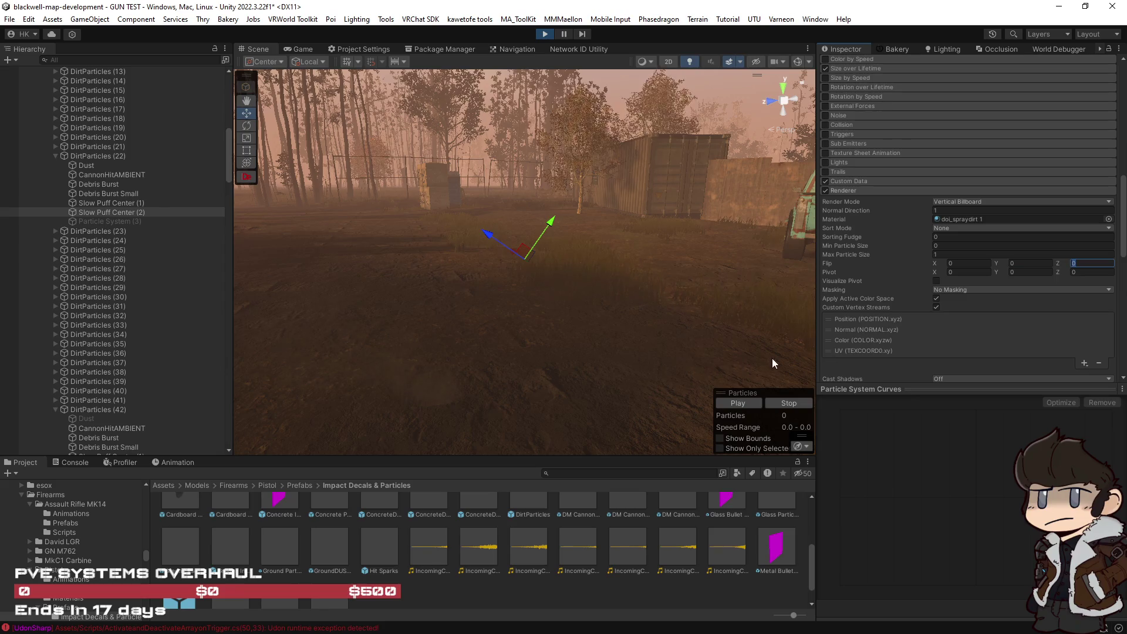
{"action": "left_click", "coordinate": [741, 404]}
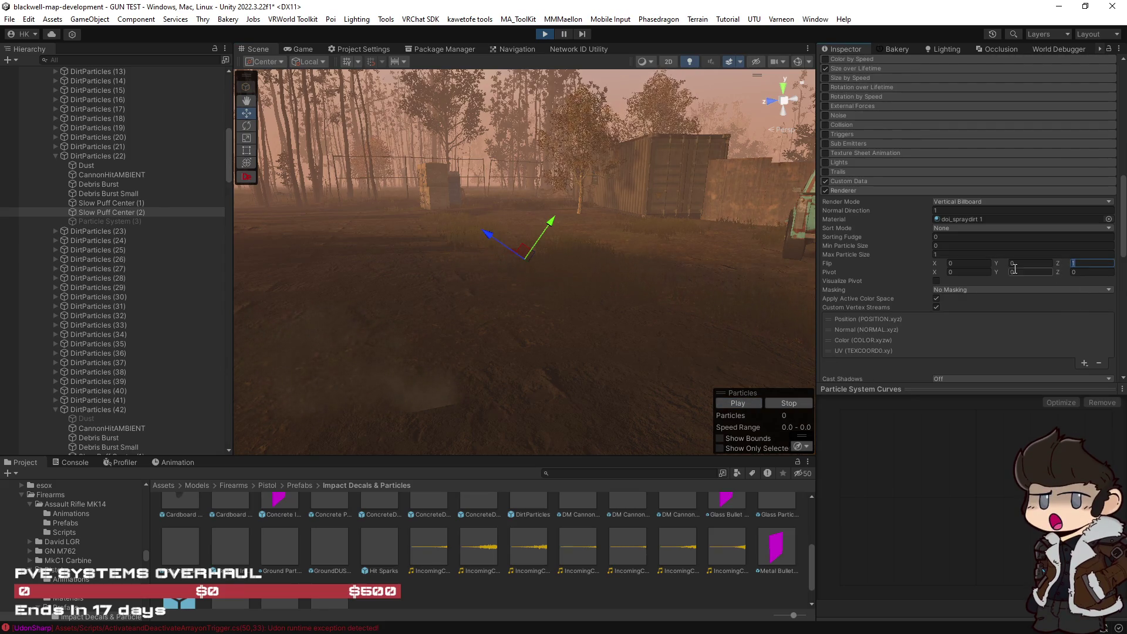
{"action": "scroll", "coordinate": [879, 316], "scroll_direction": "down", "scroll_amount": 10}
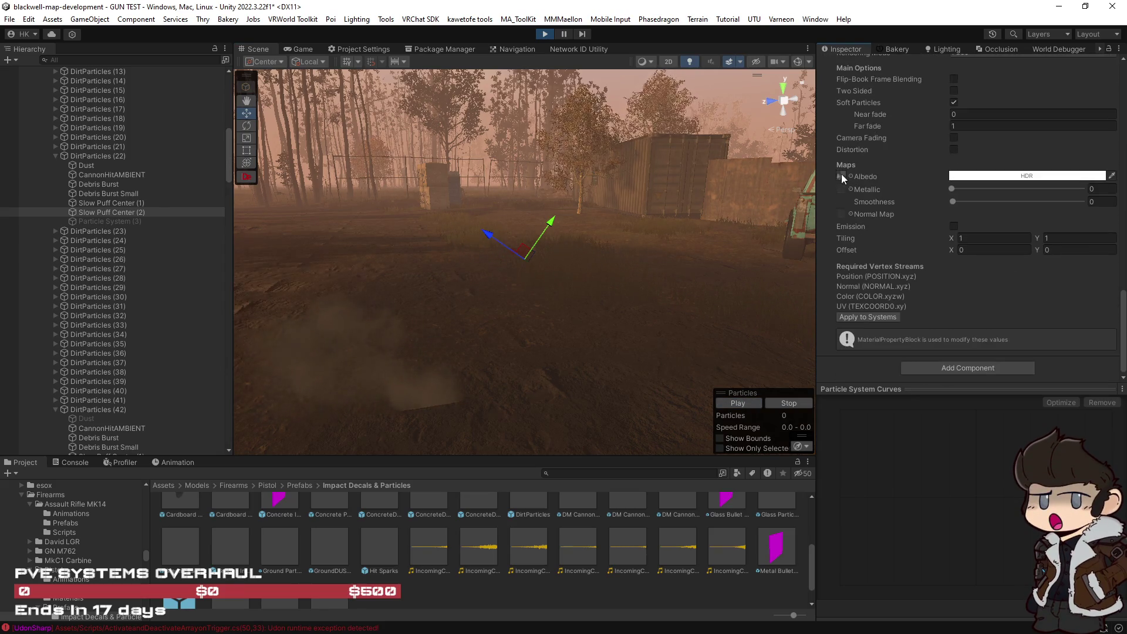
Ping the material's texture, turn on particle gizmos, and replay the dust puff.
{"action": "left_click", "coordinate": [840, 175]}
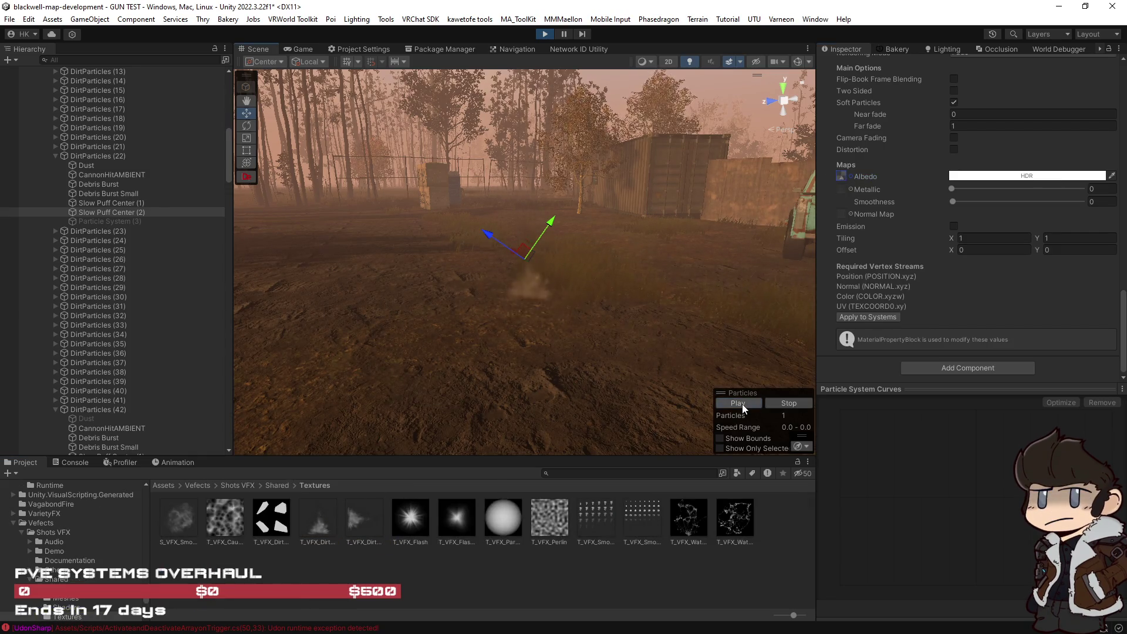
{"action": "scroll", "coordinate": [935, 269], "scroll_direction": "up", "scroll_amount": 5}
{"action": "scroll", "coordinate": [934, 269], "scroll_direction": "up", "scroll_amount": 10}
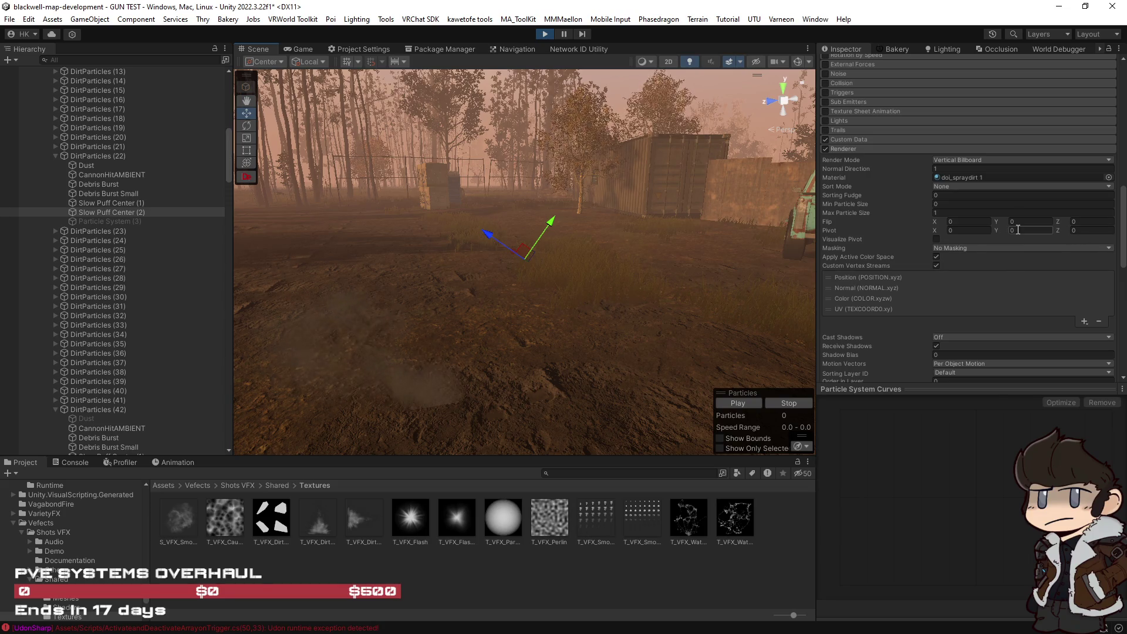
{"action": "type", "text": "1"}
{"action": "left_click", "coordinate": [732, 401]}
{"action": "mouse_move", "coordinate": [680, 337]}
{"action": "left_mouse_down"}
{"action": "mouse_move", "coordinate": [683, 317]}
{"action": "mouse_move", "coordinate": [744, 401]}
{"action": "left_mouse_up"}
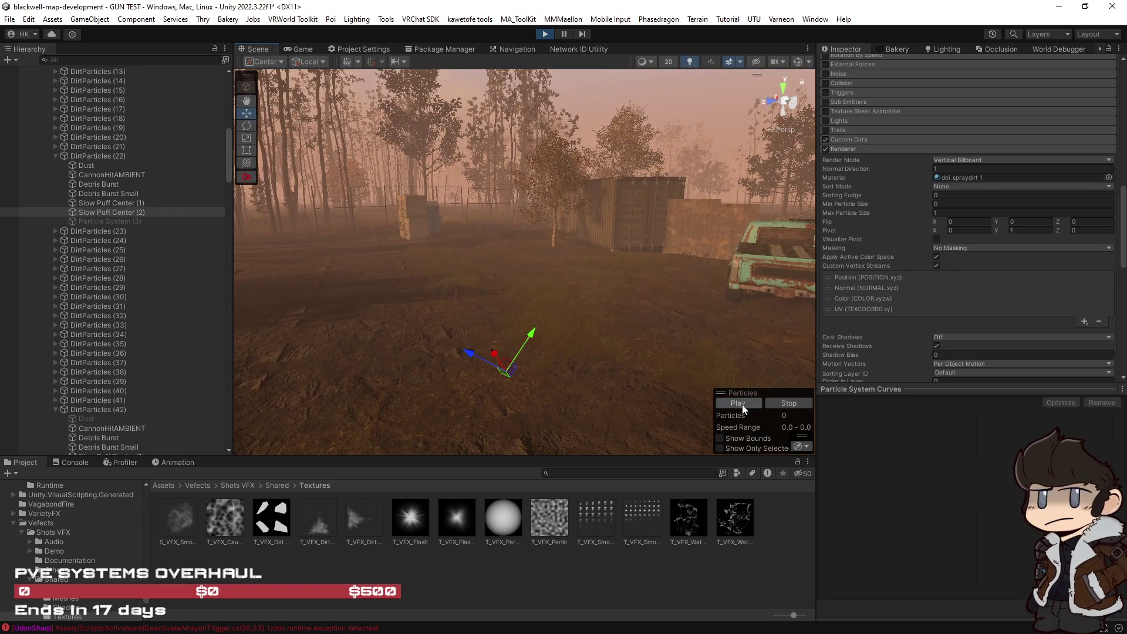
{"action": "left_click", "coordinate": [742, 403]}
{"action": "left_click", "coordinate": [799, 61]}
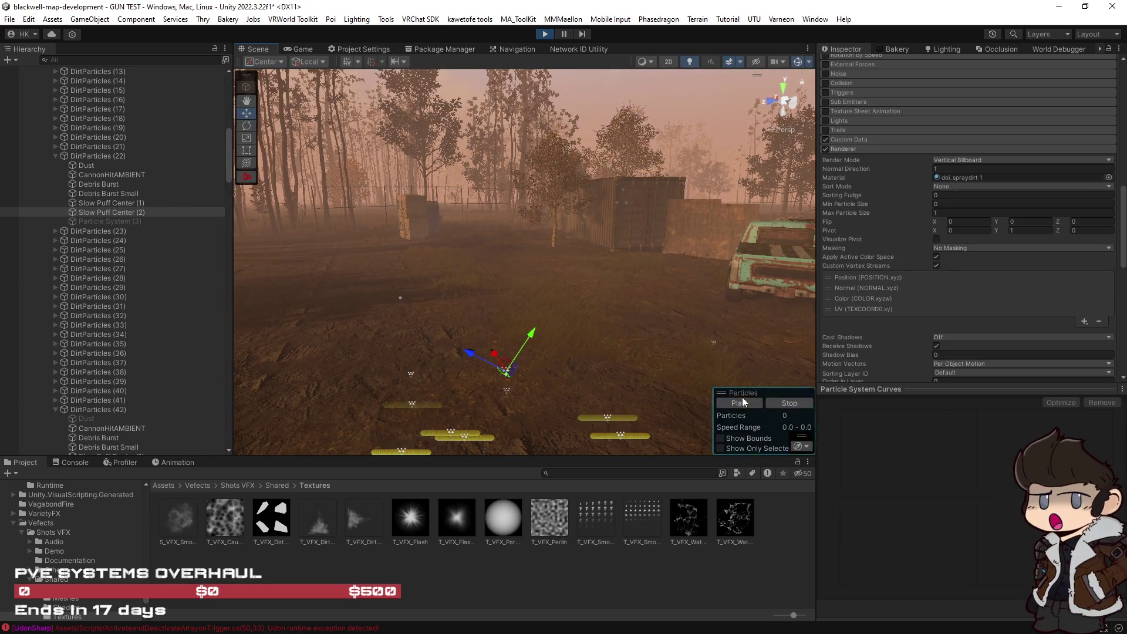
{"action": "left_click", "coordinate": [810, 62]}
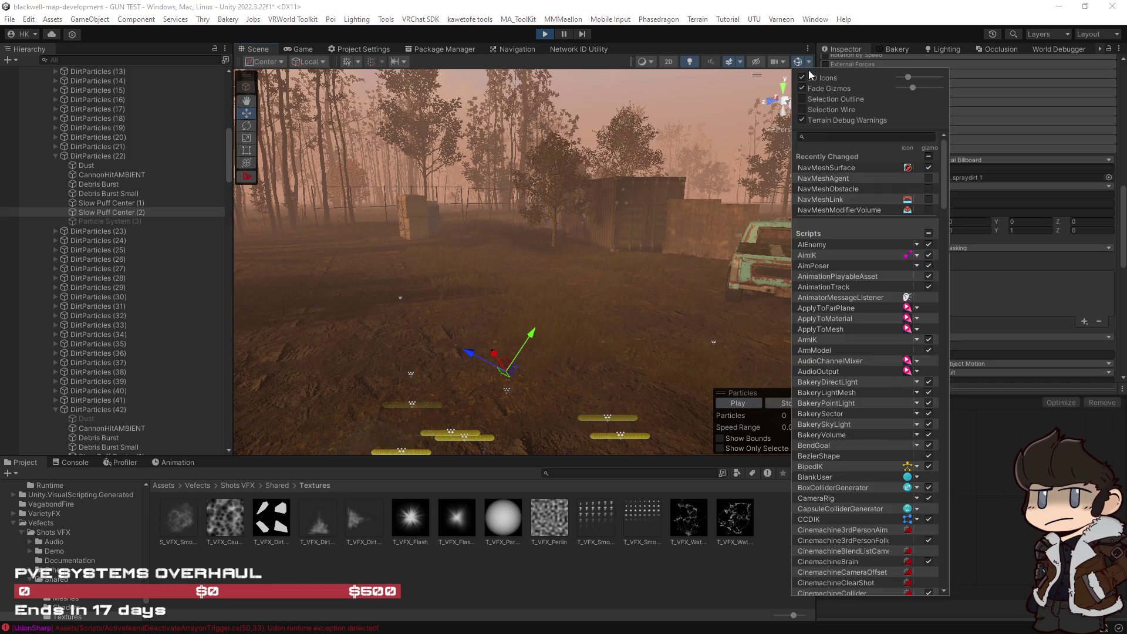
{"action": "left_click", "coordinate": [748, 402]}
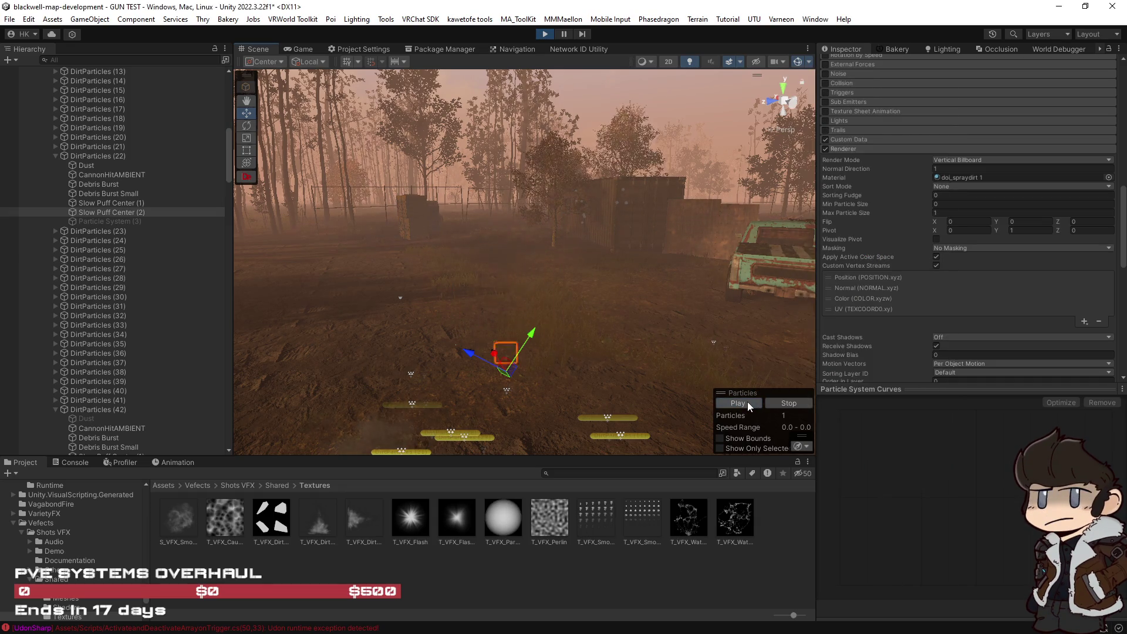
{"action": "left_click_drag", "start_coordinate": [670, 323], "coordinate": [670, 252]}
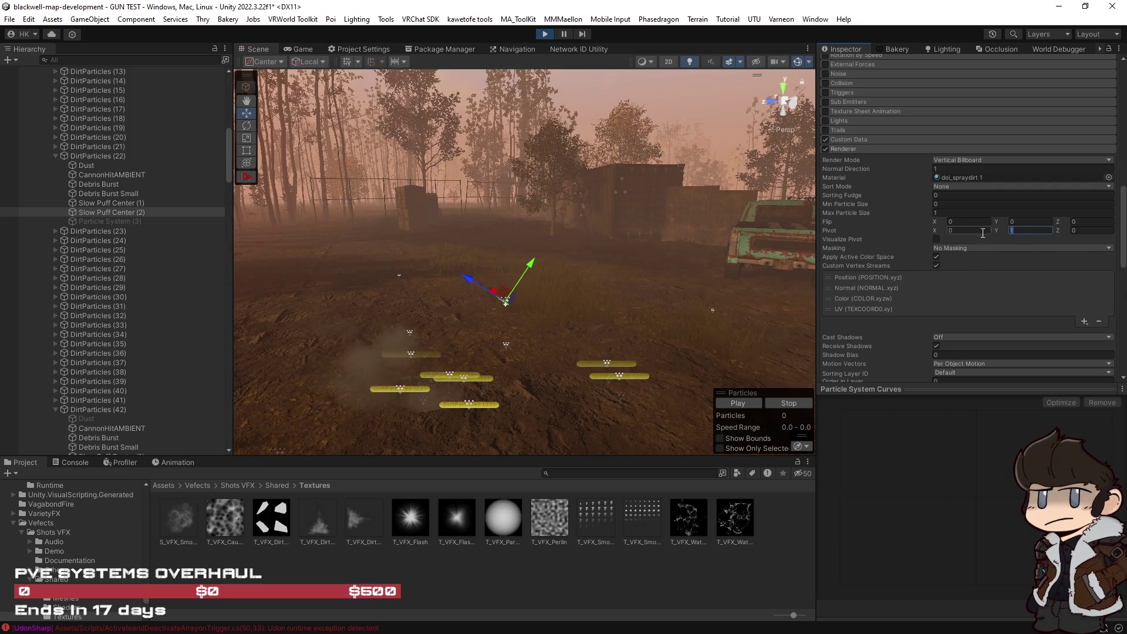
{"action": "type", "text": "0.1"}
Set the renderer Pivot Y to 0.4 and Flip Y to 0, replaying to check.
{"action": "left_click", "coordinate": [736, 403]}
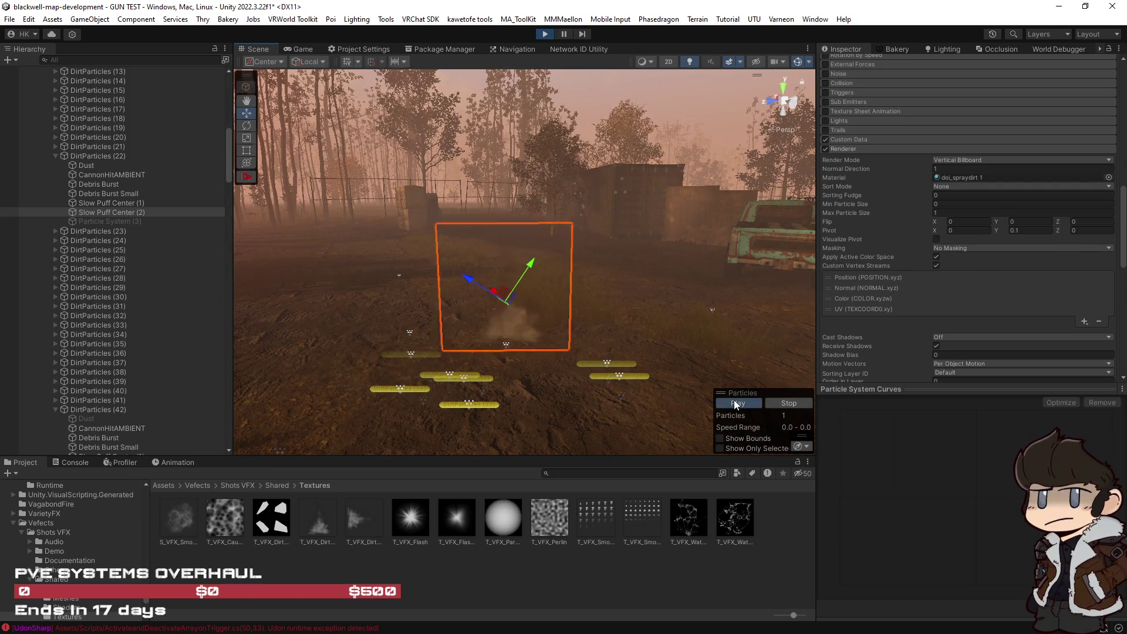
{"action": "left_click", "coordinate": [1023, 231]}
{"action": "type", "text": "0.3"}
{"action": "left_click", "coordinate": [1024, 220]}
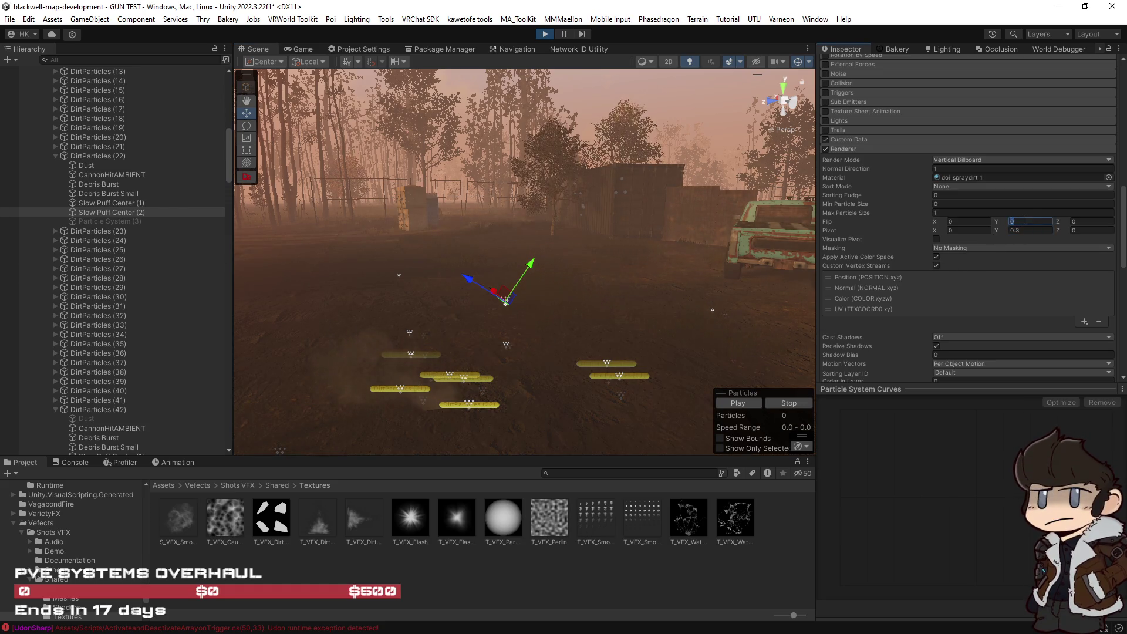
{"action": "key", "text": "BackSpace"}
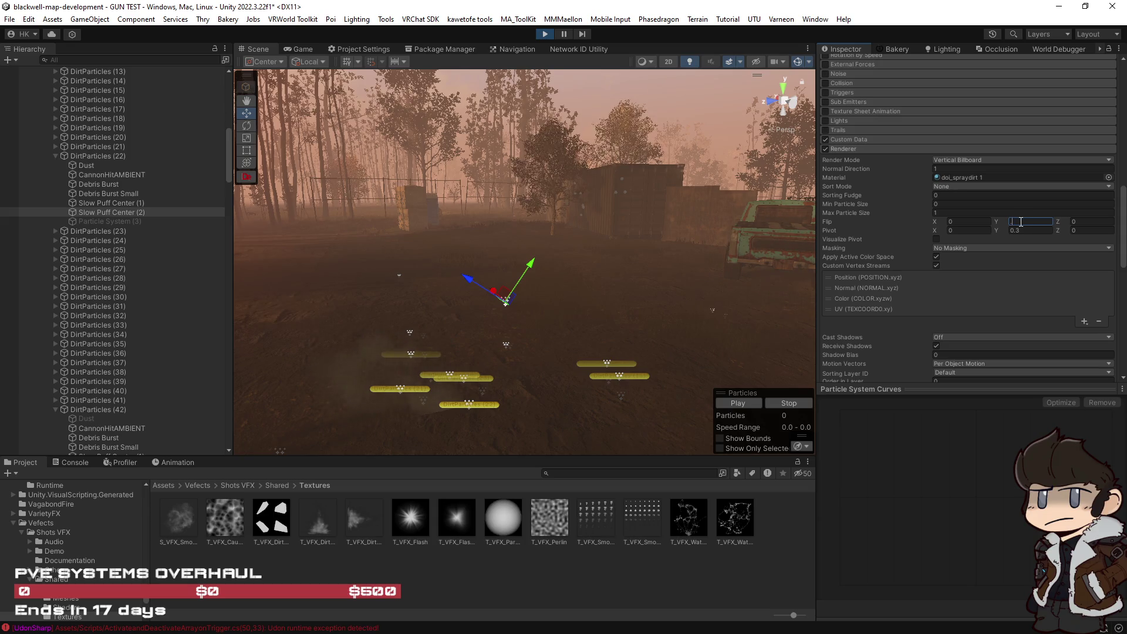
{"action": "type", "text": "0"}
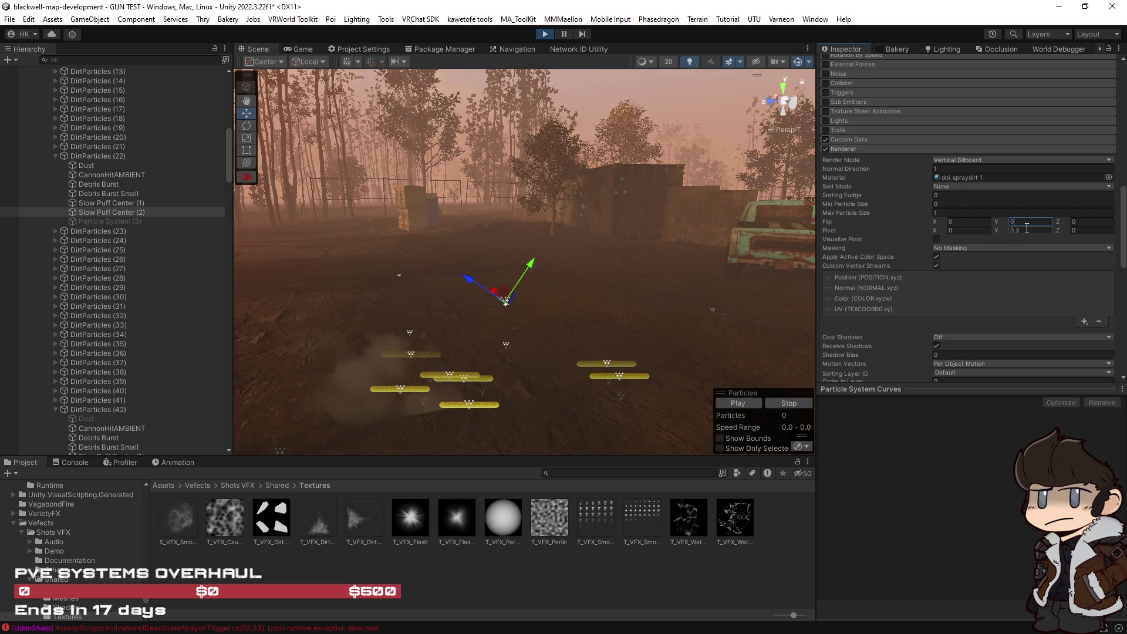
{"action": "left_click", "coordinate": [751, 405]}
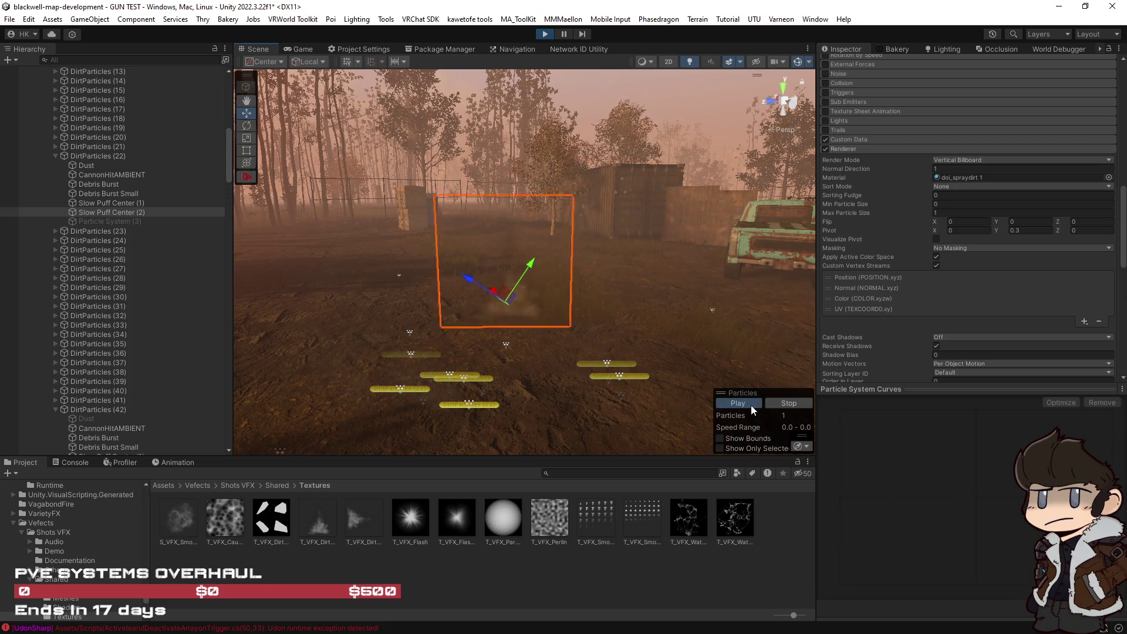
{"action": "left_click", "coordinate": [1018, 230]}
{"action": "type", "text": "4"}
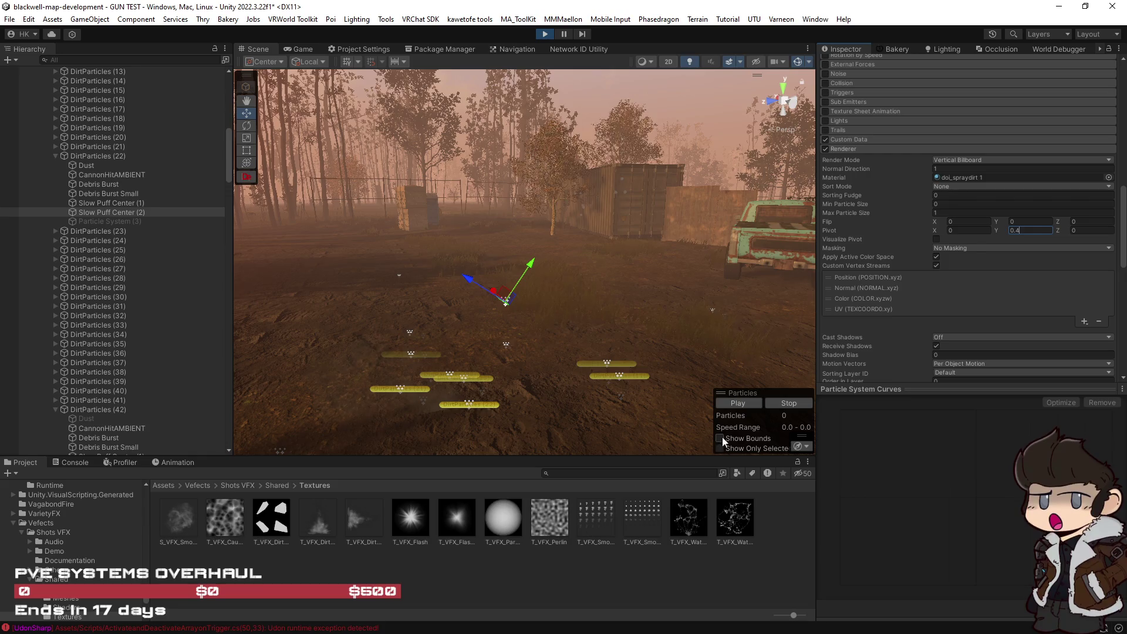
{"action": "mouse_move", "coordinate": [587, 311]}
{"action": "left_mouse_down", "text": "alt"}
{"action": "mouse_move", "coordinate": [607, 313]}
{"action": "mouse_move", "coordinate": [639, 352]}
{"action": "left_mouse_up", "text": "alt"}
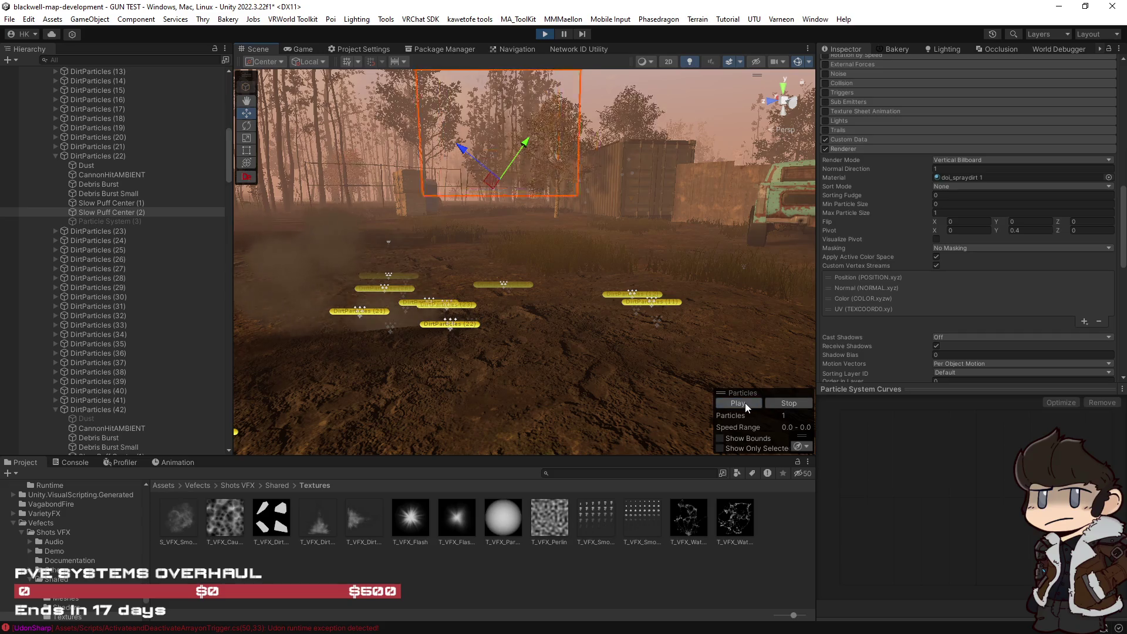
{"action": "left_click_drag", "start_coordinate": [688, 323], "coordinate": [692, 311], "text": "alt"}
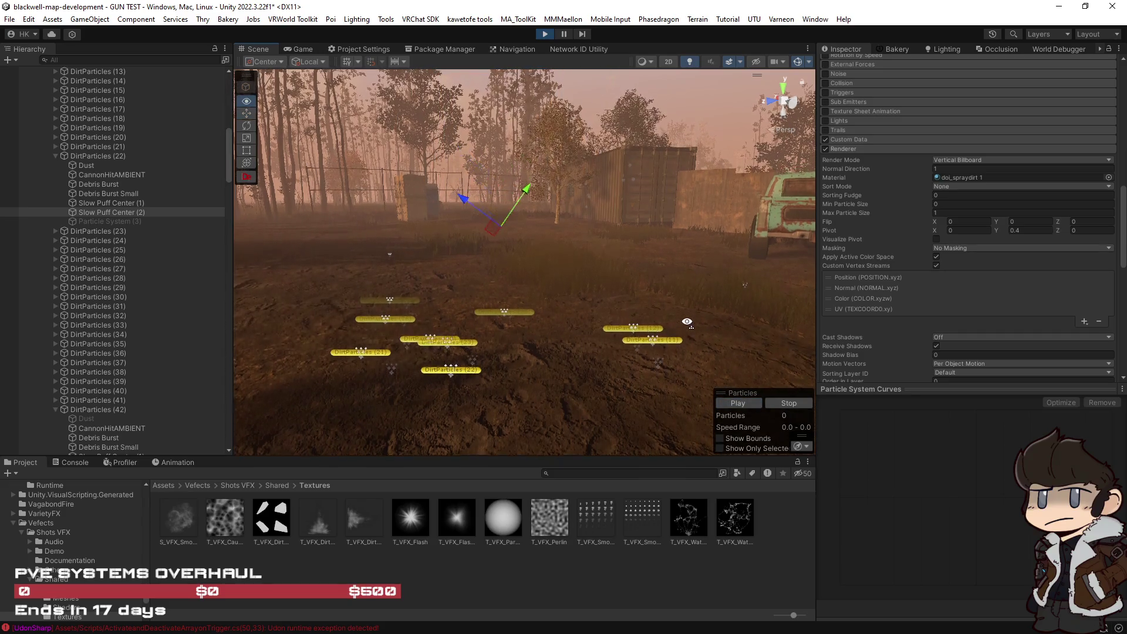
{"action": "left_click", "coordinate": [749, 404]}
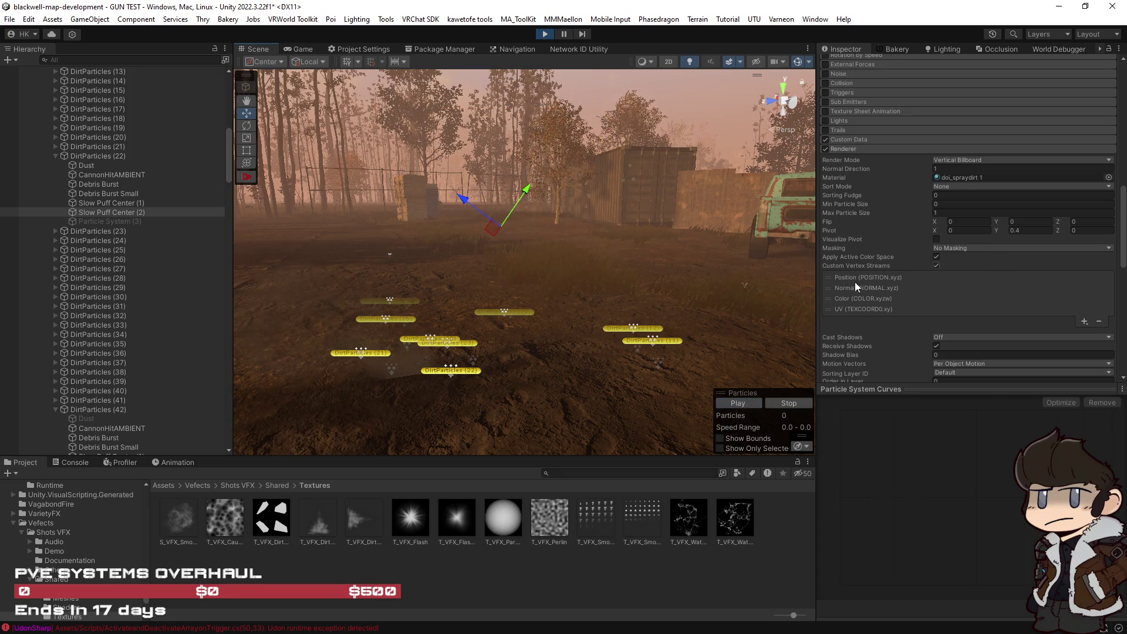
Reset Slow Puff Center (2)'s Y position to 0, replay the puff, then reselect Dust.
{"action": "scroll", "coordinate": [935, 220], "scroll_direction": "up", "scroll_amount": 15}
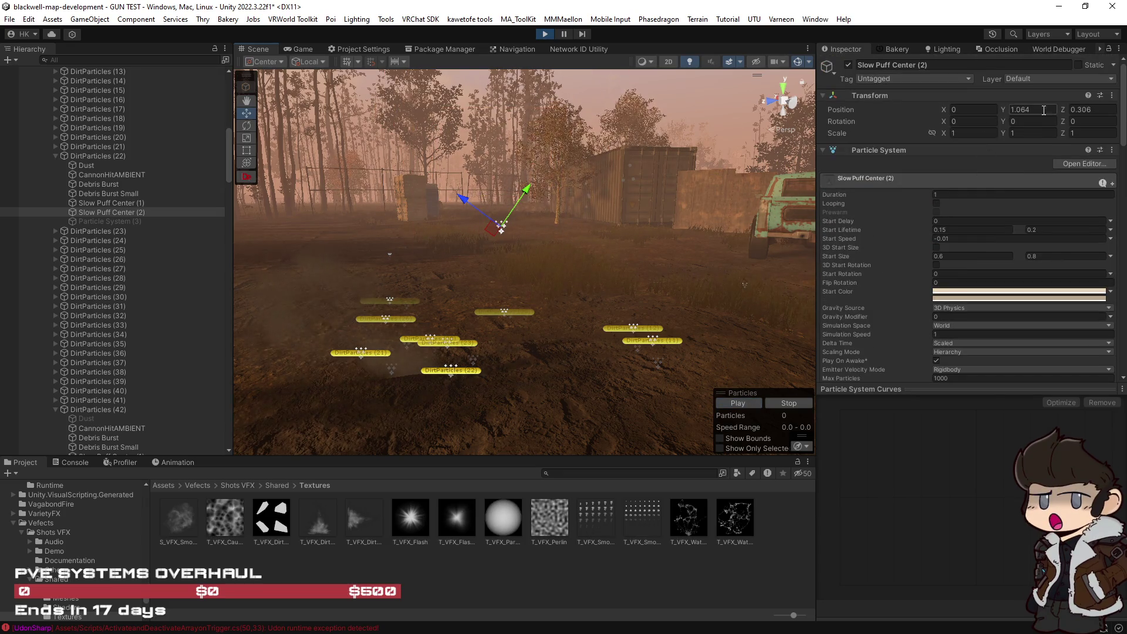
{"action": "left_click", "coordinate": [1107, 109]}
{"action": "type", "text": "0"}
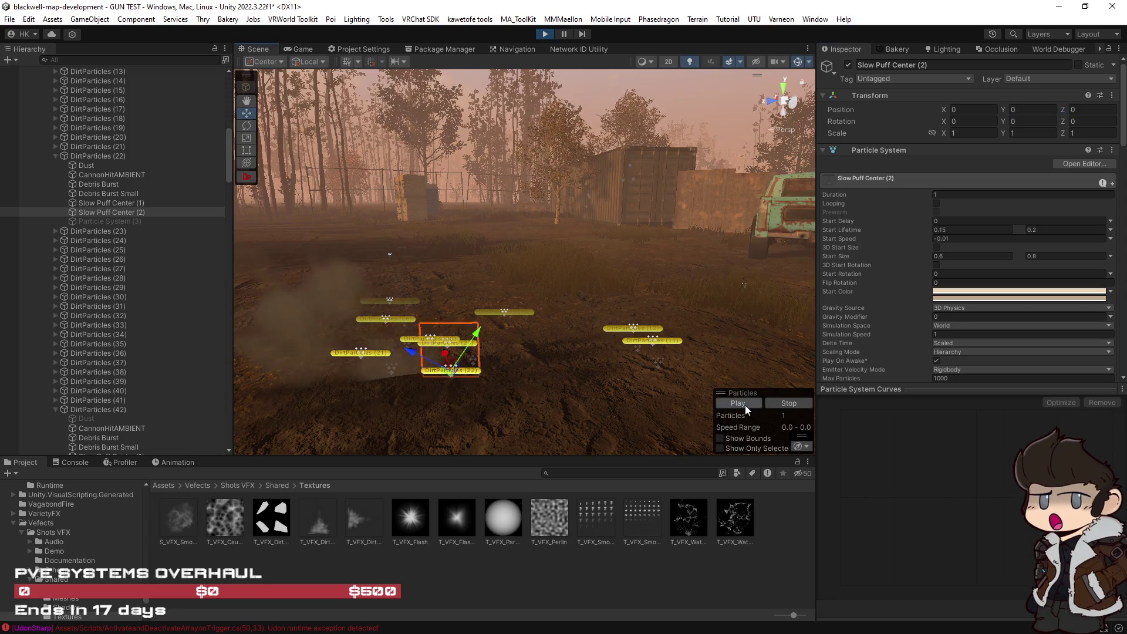
{"action": "key", "text": "Return"}
{"action": "mouse_move", "coordinate": [650, 315]}
{"action": "left_mouse_down"}
{"action": "mouse_move", "coordinate": [710, 352]}
{"action": "mouse_move", "coordinate": [733, 387]}
{"action": "left_mouse_up"}
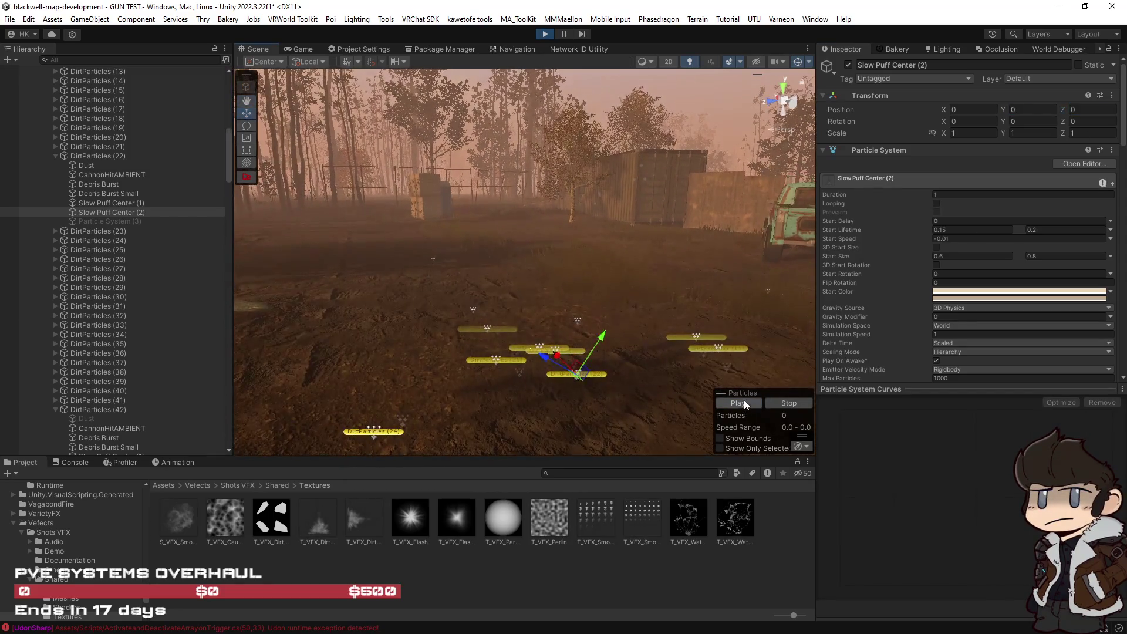
{"action": "left_click", "coordinate": [745, 400]}
{"action": "left_click", "coordinate": [744, 400]}
{"action": "left_click", "coordinate": [745, 400]}
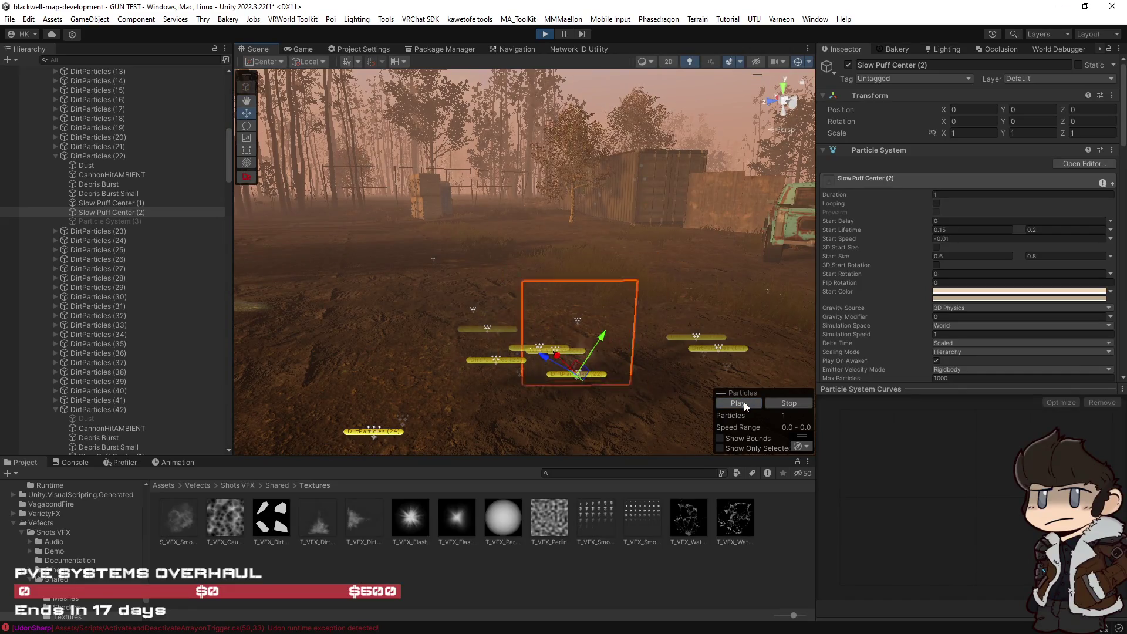
{"action": "left_click", "coordinate": [744, 401]}
{"action": "left_click", "coordinate": [90, 167]}
{"action": "scroll", "coordinate": [950, 319], "scroll_direction": "down", "scroll_amount": 10}
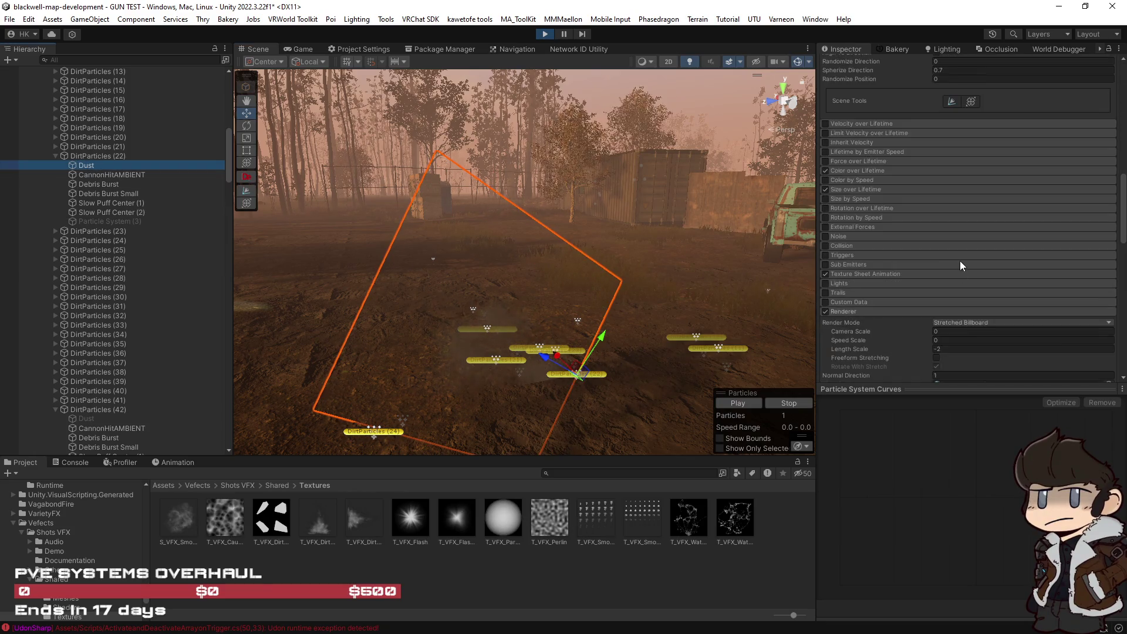
{"action": "left_click", "coordinate": [962, 322]}
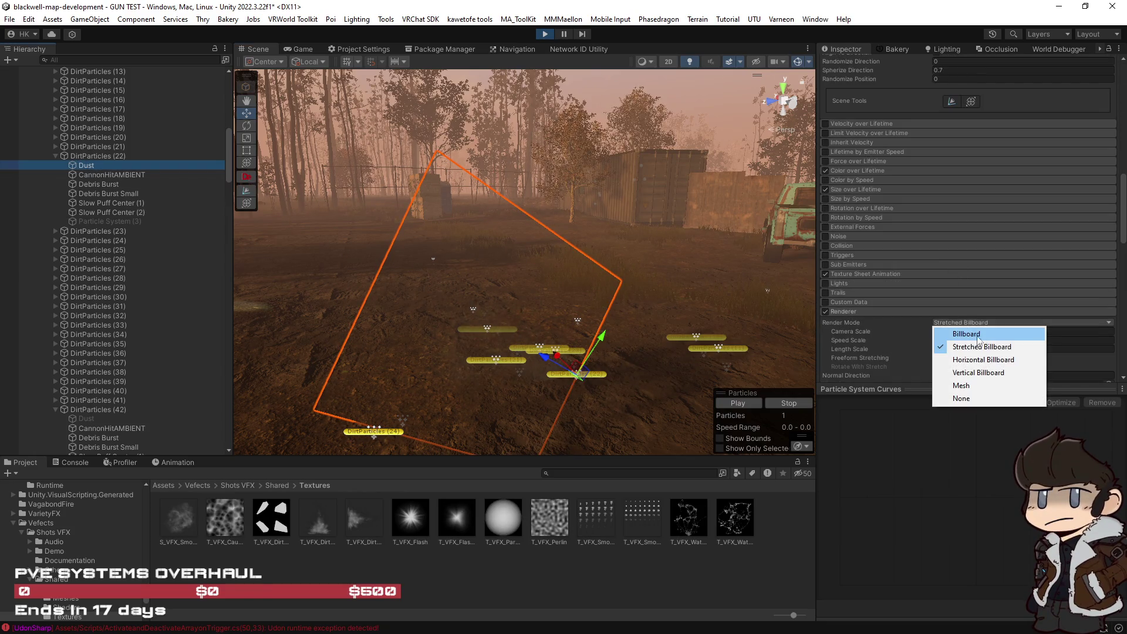
Render Dust as plain Billboard after trying Vertical Billboard, and replay the effect.
{"action": "left_click", "coordinate": [986, 373]}
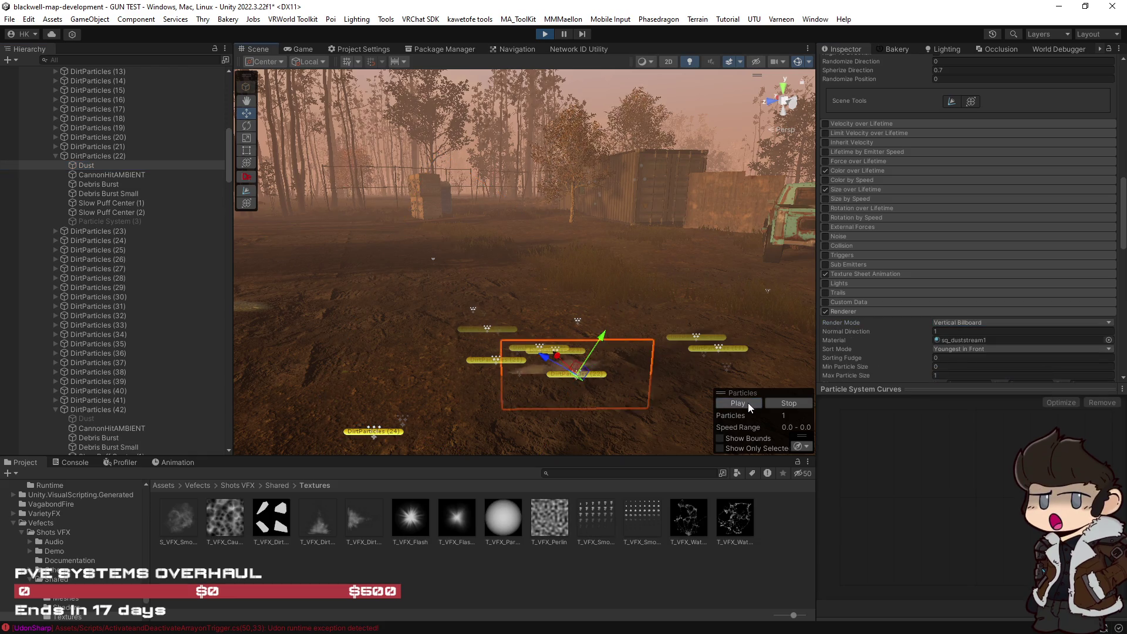
{"action": "left_click", "coordinate": [970, 321]}
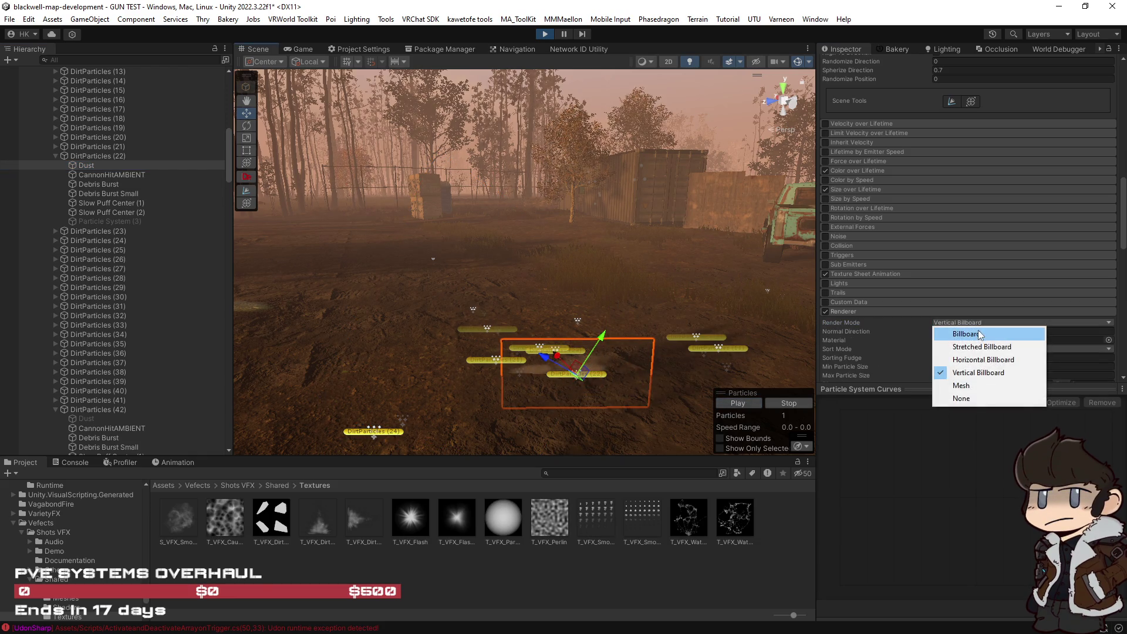
{"action": "left_click", "coordinate": [978, 330]}
{"action": "mouse_move", "coordinate": [617, 326]}
{"action": "left_mouse_down"}
{"action": "mouse_move", "coordinate": [587, 328]}
{"action": "mouse_move", "coordinate": [616, 328]}
{"action": "left_mouse_up"}
{"action": "left_click", "coordinate": [968, 322]}
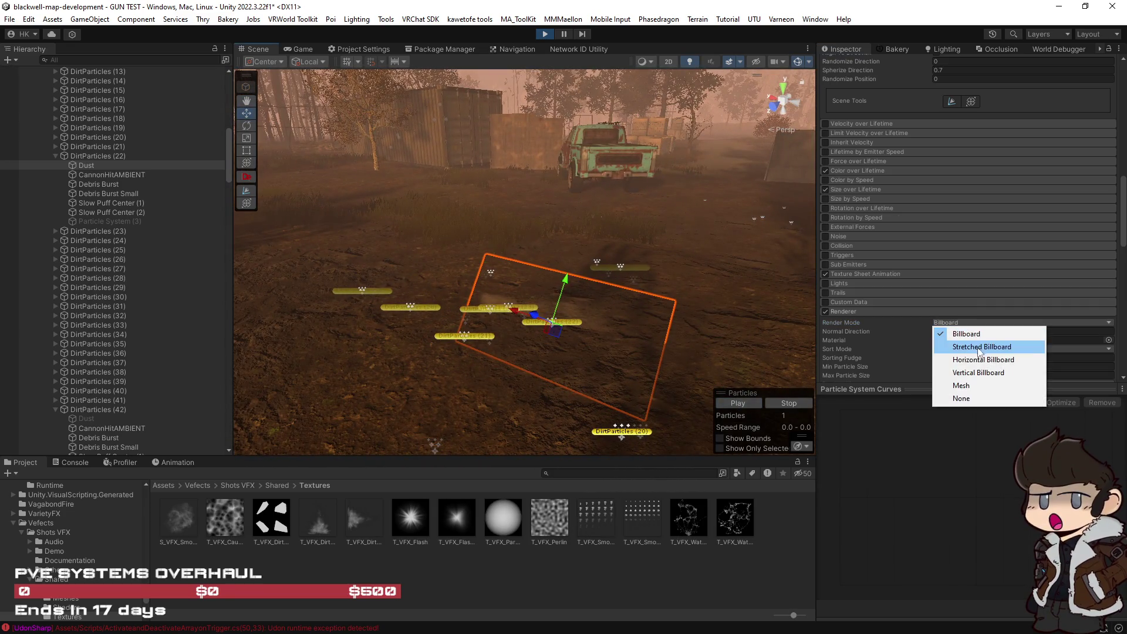
{"action": "left_click", "coordinate": [967, 333]}
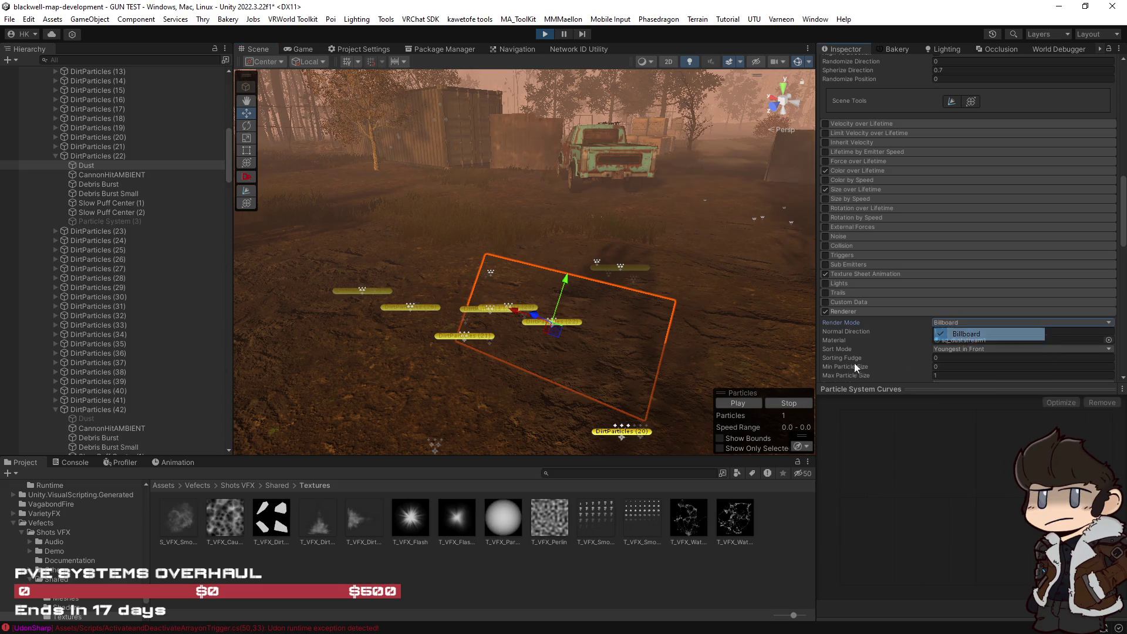
{"action": "left_click", "coordinate": [738, 403]}
{"action": "mouse_move", "coordinate": [656, 345]}
{"action": "left_mouse_down"}
{"action": "mouse_move", "coordinate": [705, 308]}
{"action": "mouse_move", "coordinate": [893, 331]}
{"action": "left_mouse_up"}
{"action": "scroll", "coordinate": [904, 332], "scroll_direction": "down", "scroll_amount": 4}
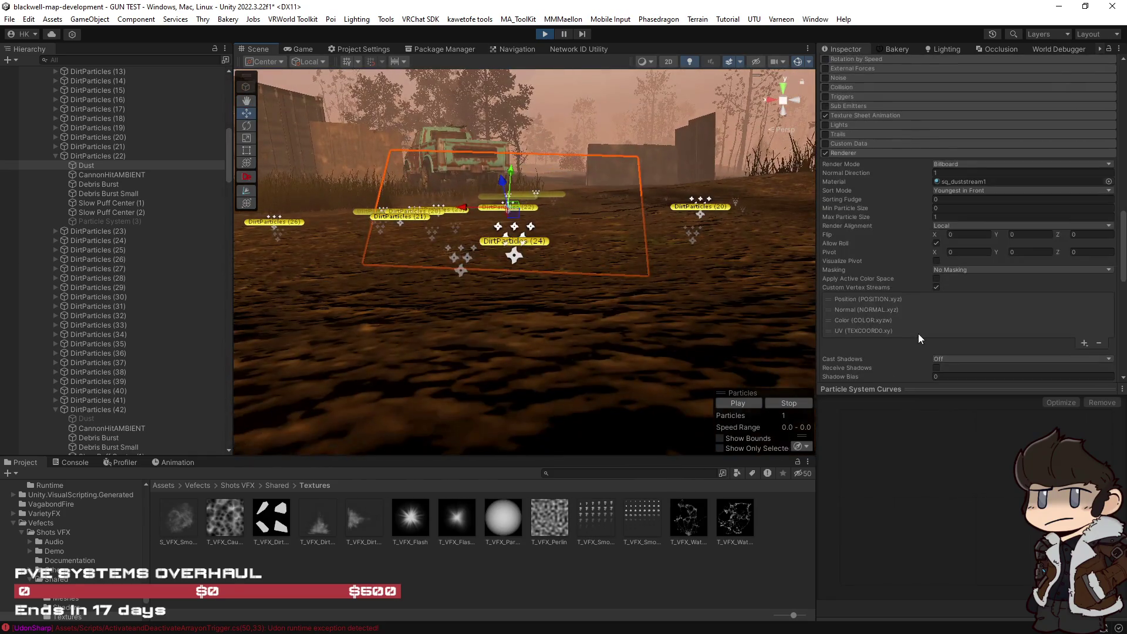
{"action": "key", "text": "f"}
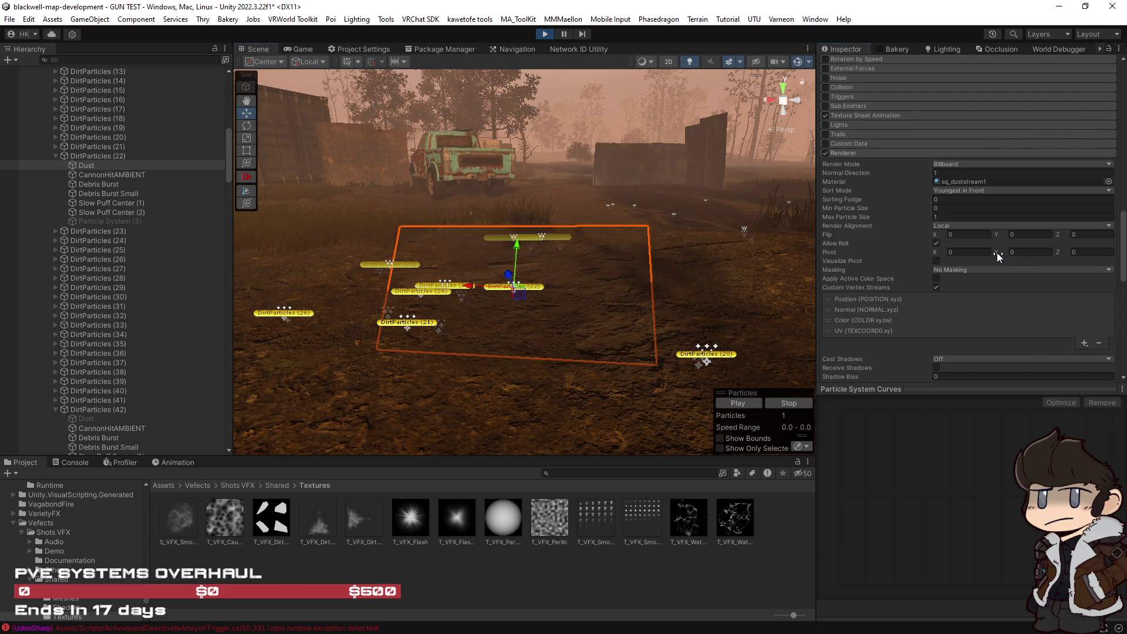
Set Dust Pivot Y to 0.5, testing Flip and Pivot X values before leaving them at 0.
{"action": "left_click", "coordinate": [1032, 252]}
{"action": "type", "text": ".5"}
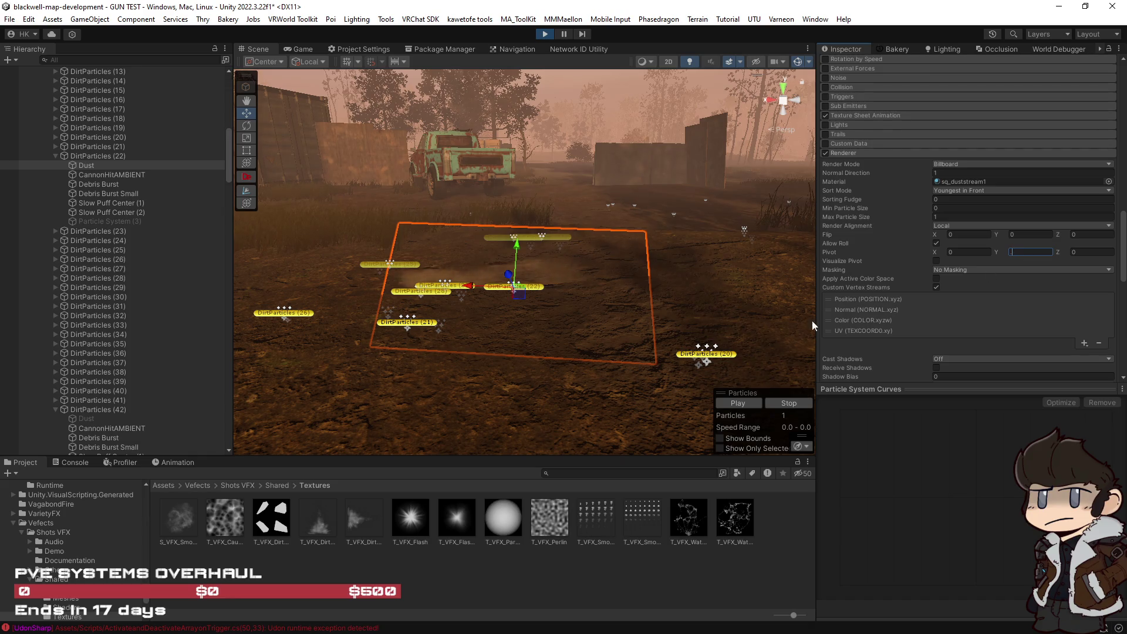
{"action": "left_click", "coordinate": [747, 404]}
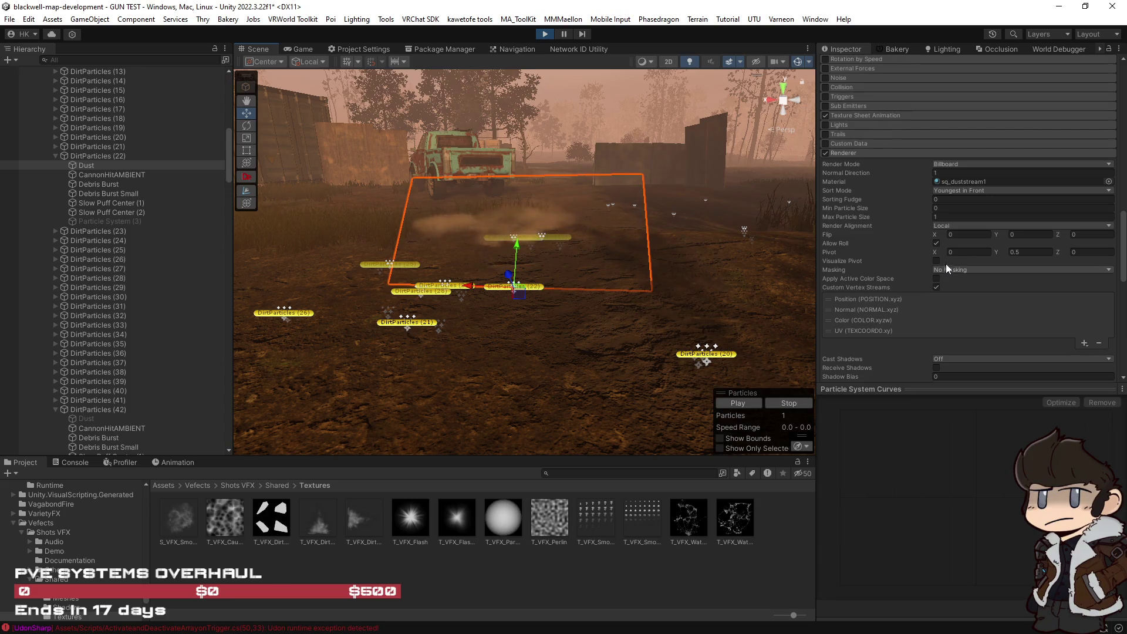
{"action": "left_click", "coordinate": [1012, 234]}
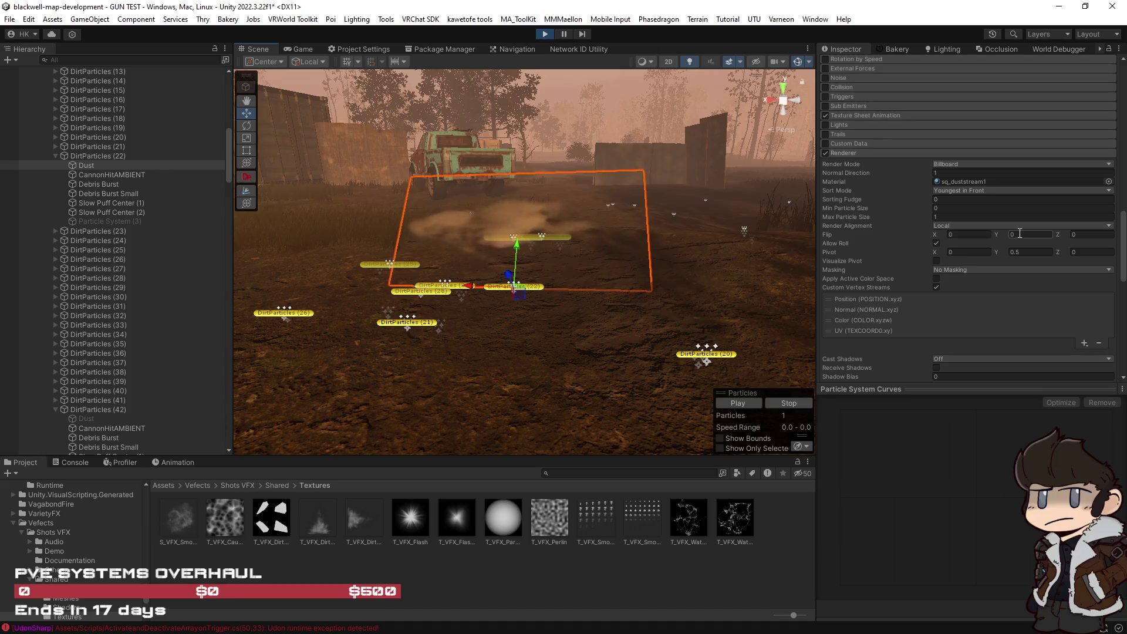
{"action": "type", "text": "1"}
{"action": "left_click", "coordinate": [741, 403]}
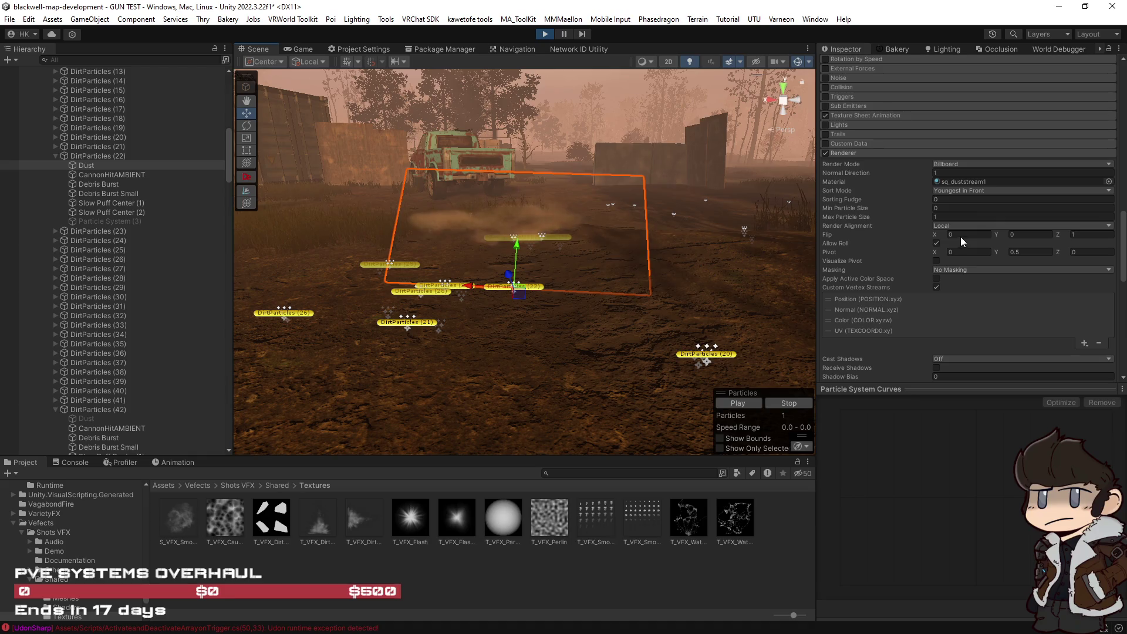
{"action": "type", "text": "1"}
{"action": "left_click", "coordinate": [745, 404]}
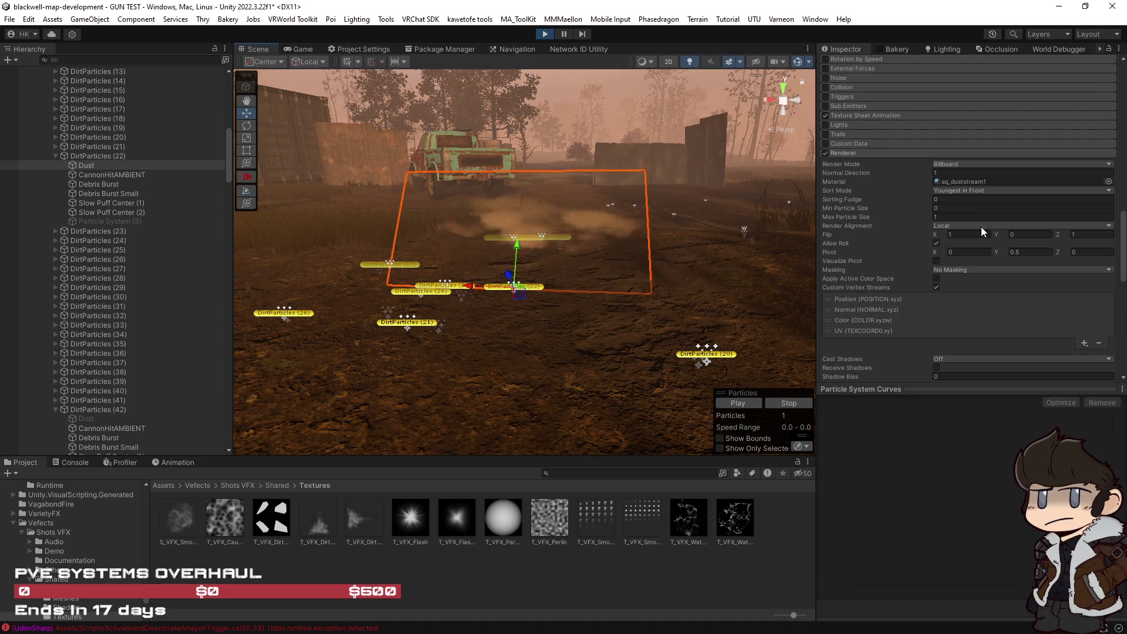
{"action": "left_click", "coordinate": [749, 403]}
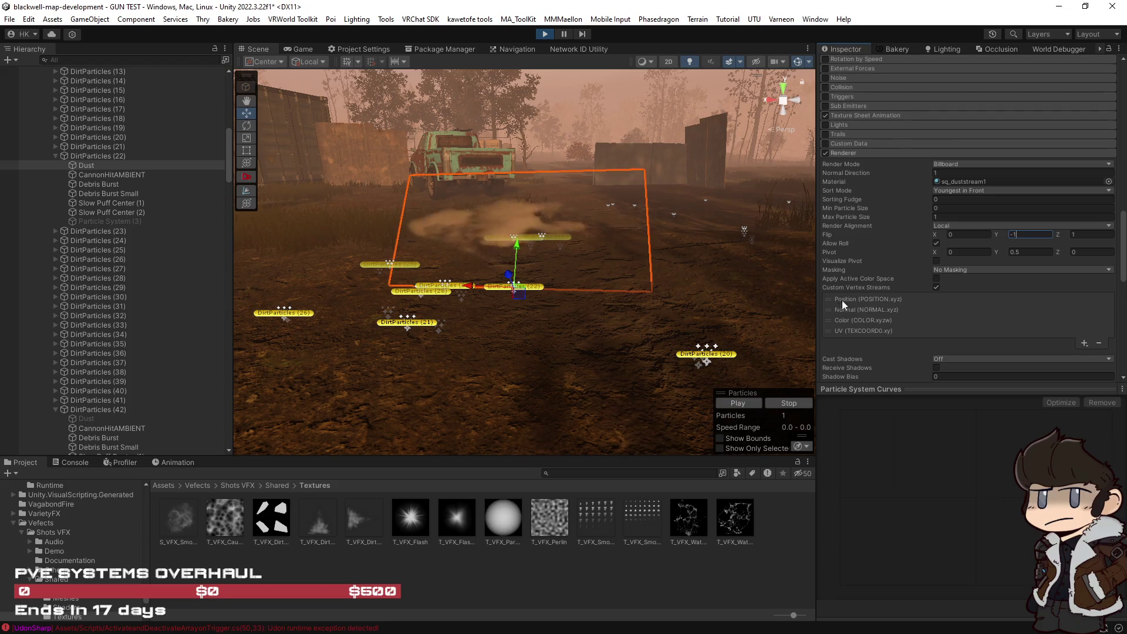
{"action": "left_click", "coordinate": [742, 402]}
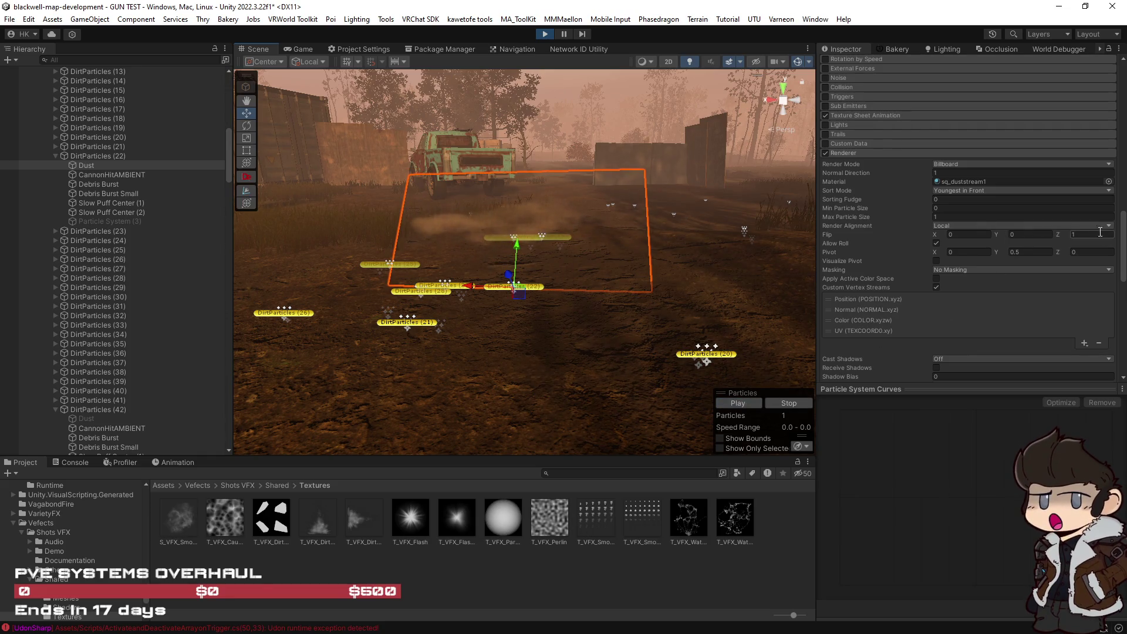
{"action": "left_click", "coordinate": [1091, 234]}
{"action": "type", "text": "0"}
{"action": "left_click", "coordinate": [935, 243]}
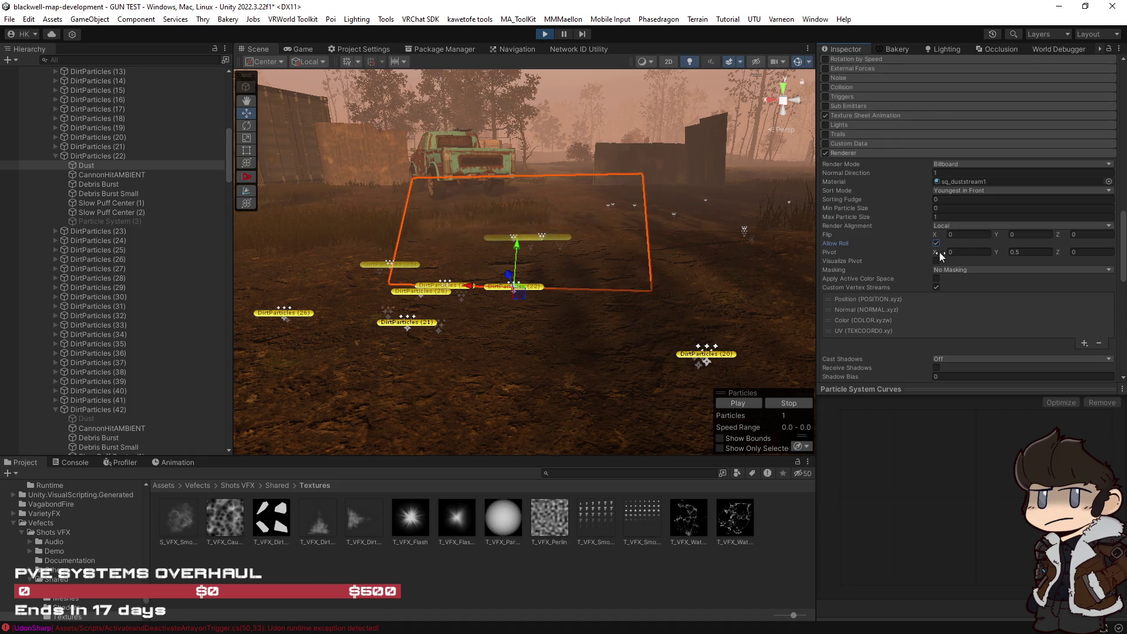
{"action": "mouse_move", "coordinate": [934, 251]}
{"action": "left_mouse_down"}
{"action": "mouse_move", "coordinate": [960, 251]}
{"action": "mouse_move", "coordinate": [934, 252]}
{"action": "left_mouse_up"}
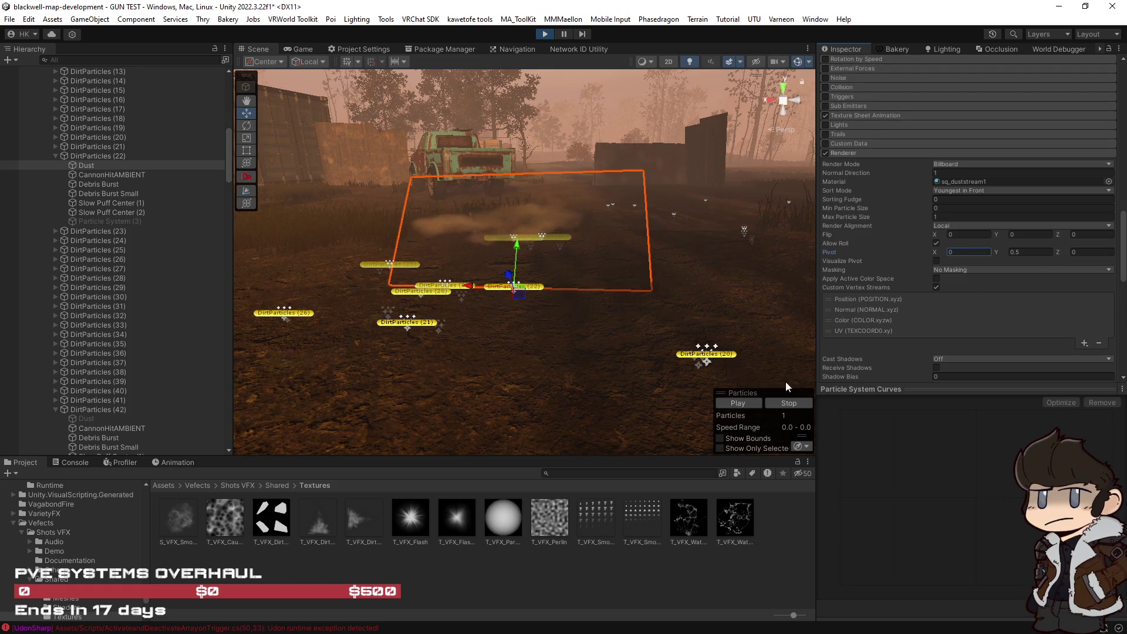
{"action": "left_click", "coordinate": [755, 405]}
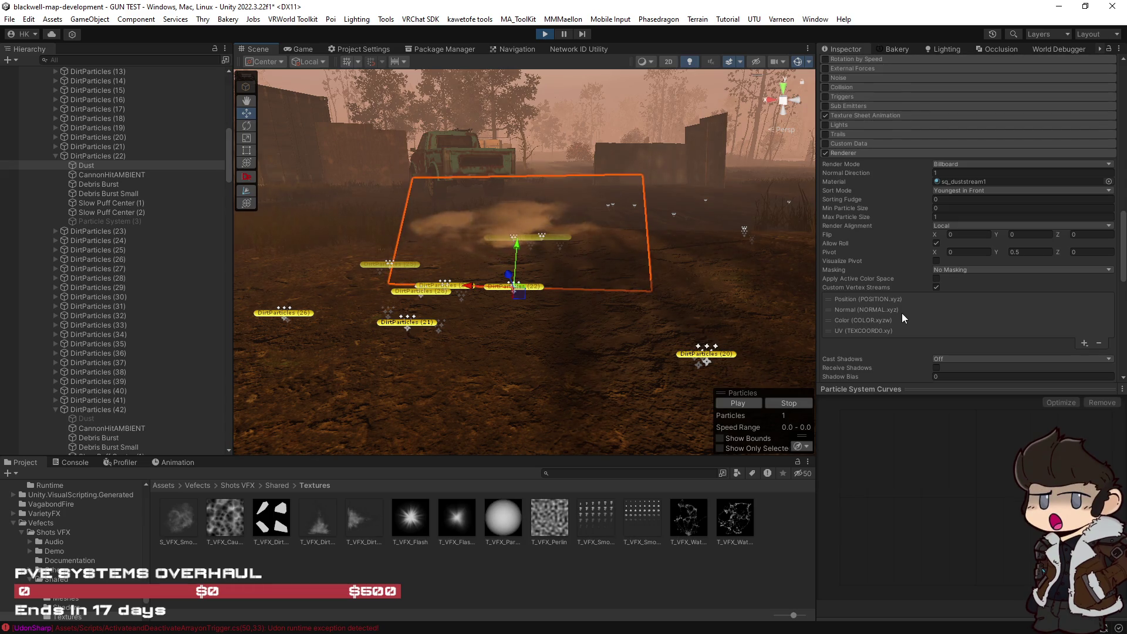
Scroll the Inspector to the Dust material and locate sq_duststream1.
{"action": "scroll", "coordinate": [902, 314], "scroll_direction": "up", "scroll_amount": 4}
{"action": "scroll", "coordinate": [902, 312], "scroll_direction": "up", "scroll_amount": 10}
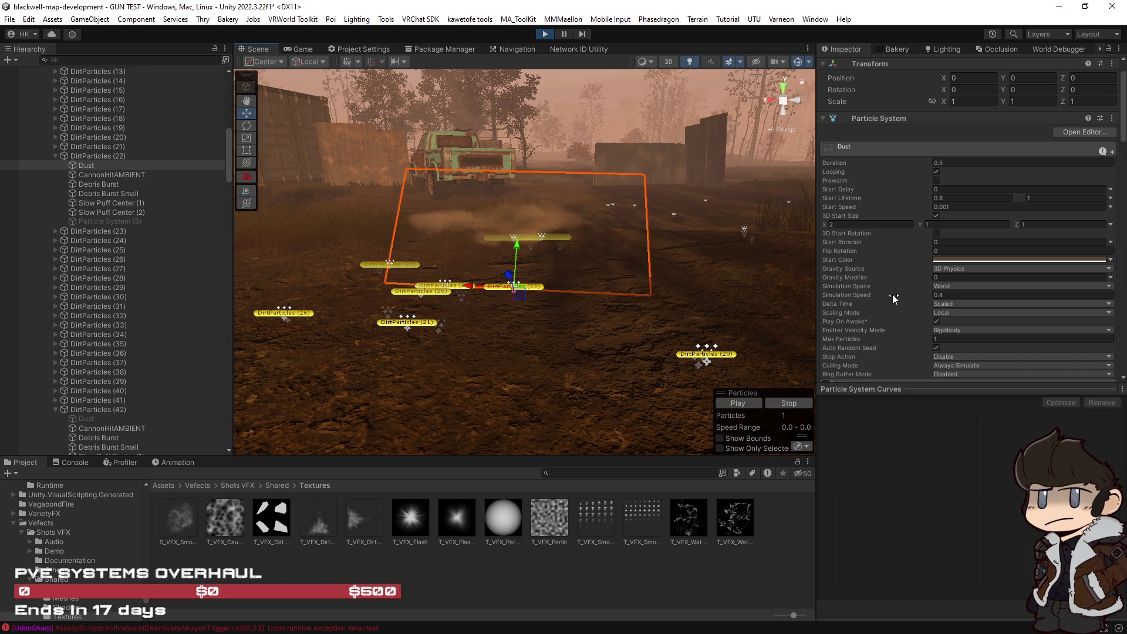
{"action": "scroll", "coordinate": [892, 294], "scroll_direction": "down", "scroll_amount": 3}
{"action": "scroll", "coordinate": [893, 294], "scroll_direction": "down", "scroll_amount": 5}
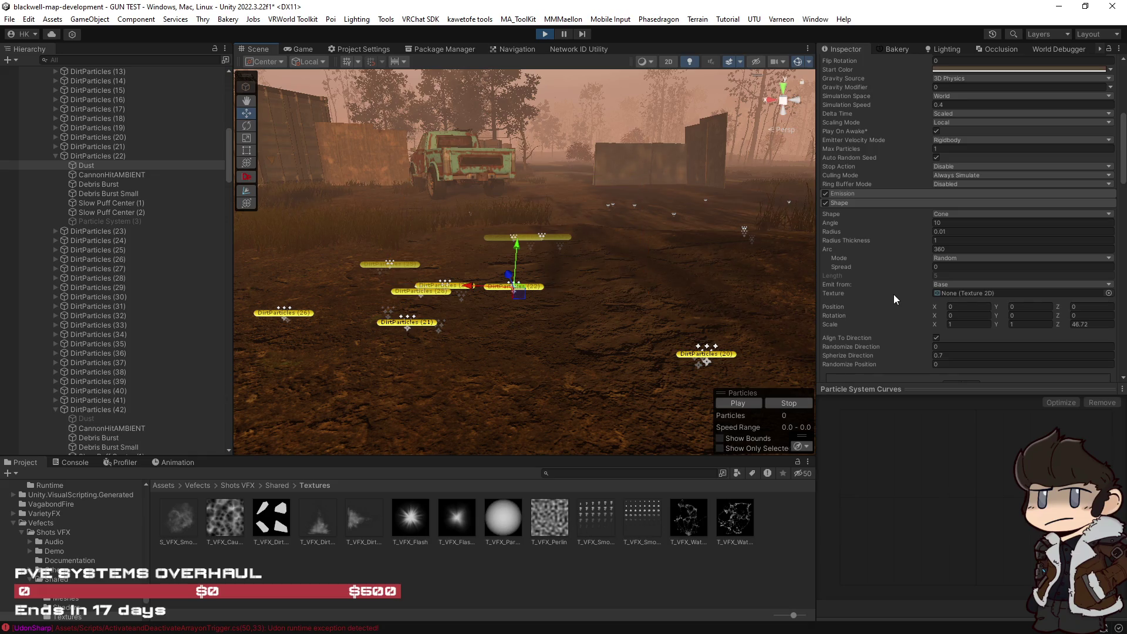
{"action": "scroll", "coordinate": [893, 294], "scroll_direction": "down", "scroll_amount": 20}
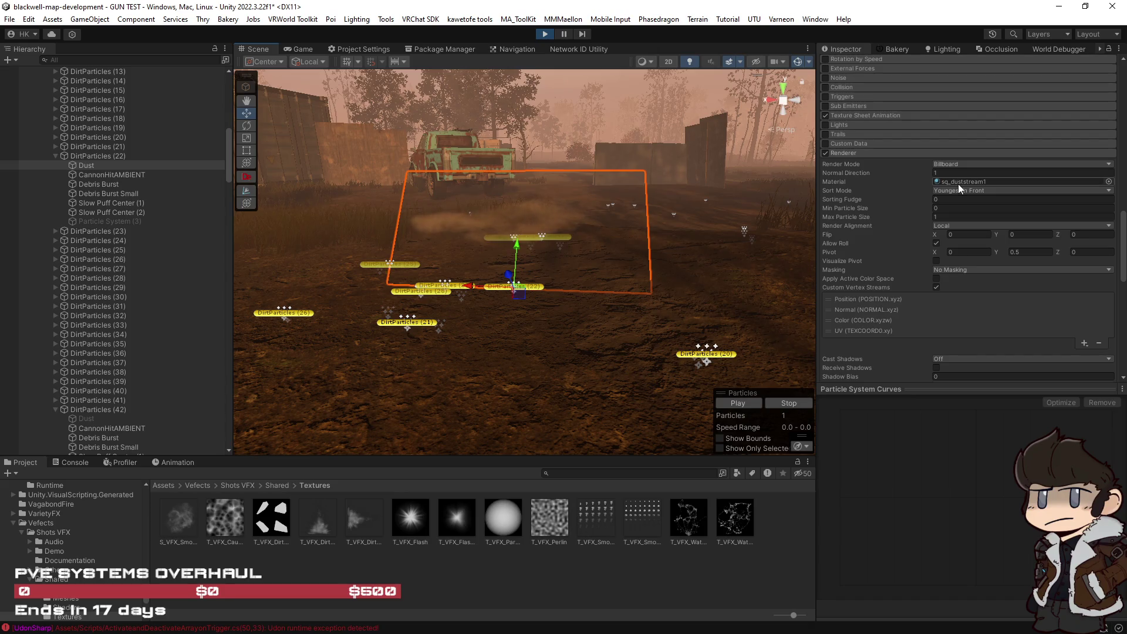
{"action": "left_click", "coordinate": [958, 183]}
Check the sq_duststream1 material, then reselect Dust and replay its puff.
{"action": "left_click", "coordinate": [786, 547]}
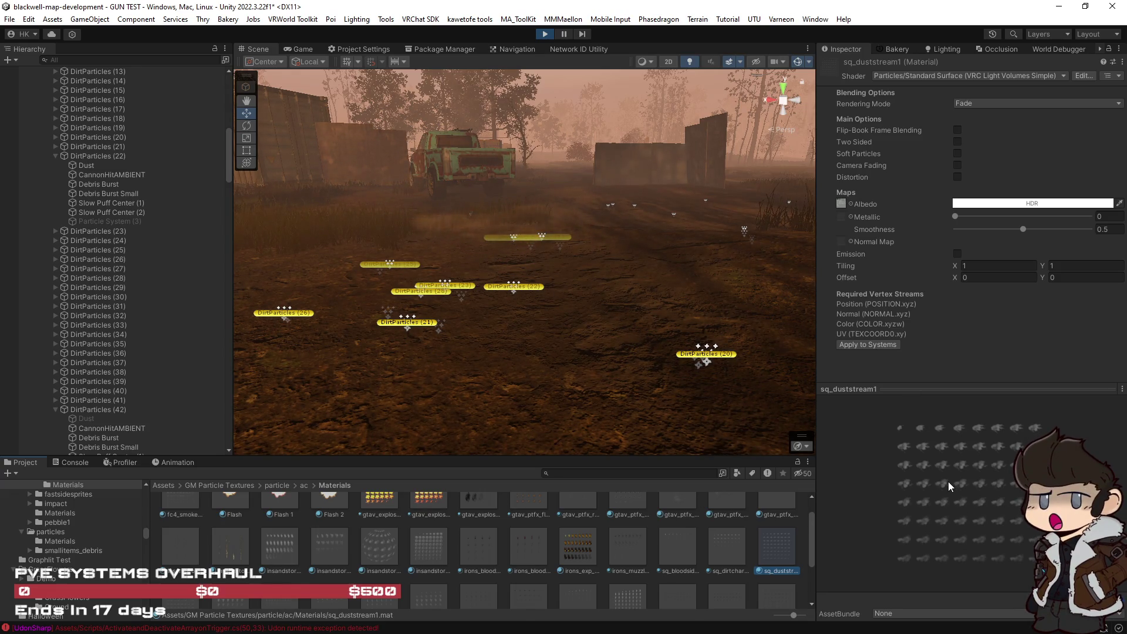
{"action": "left_click", "coordinate": [505, 224]}
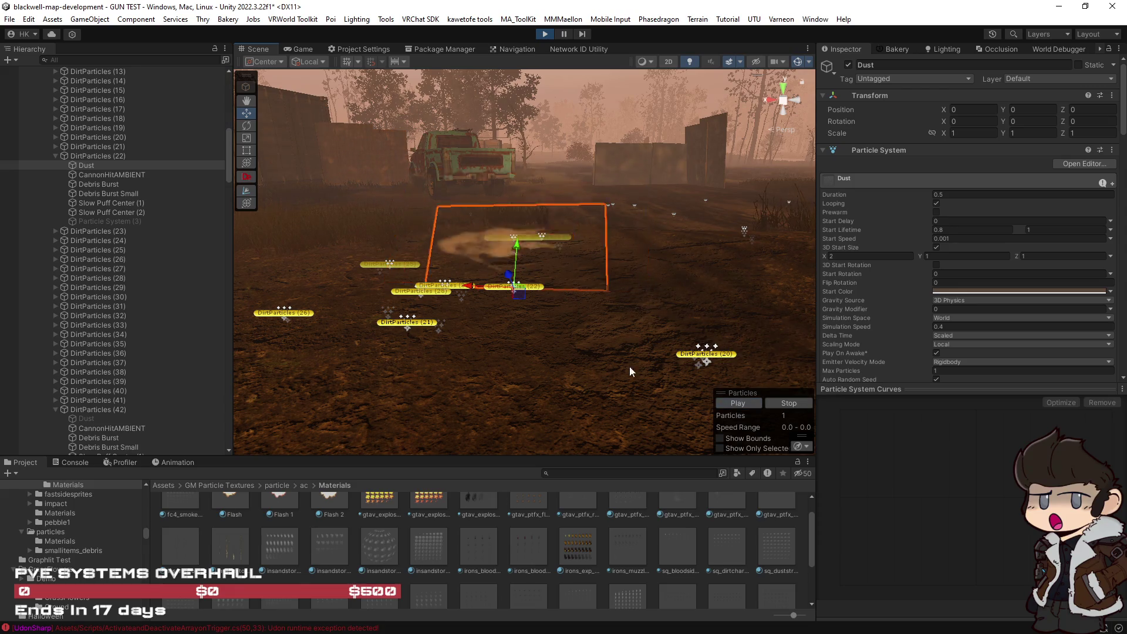
{"action": "left_click", "coordinate": [745, 403]}
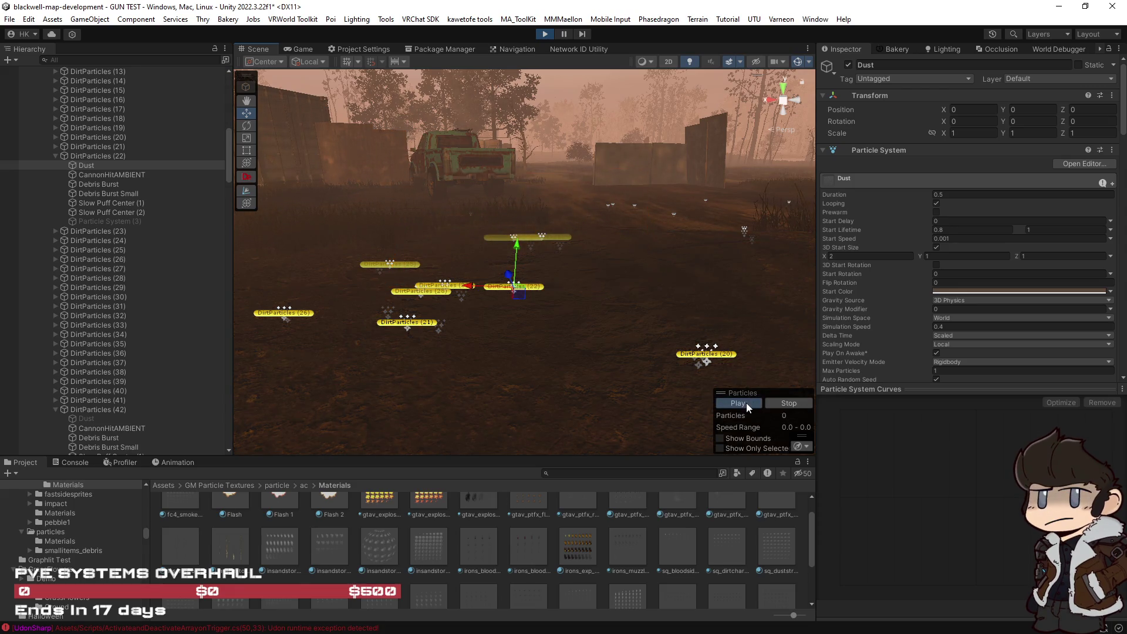
{"action": "scroll", "coordinate": [923, 316], "scroll_direction": "down", "scroll_amount": 20}
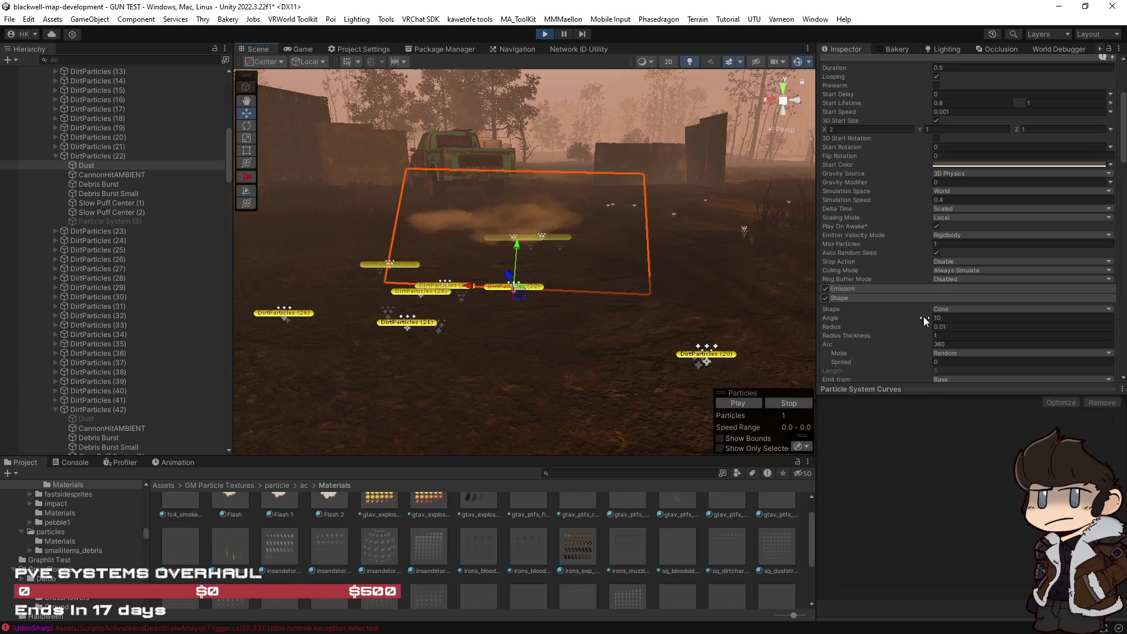
{"action": "scroll", "coordinate": [924, 316], "scroll_direction": "down", "scroll_amount": 5}
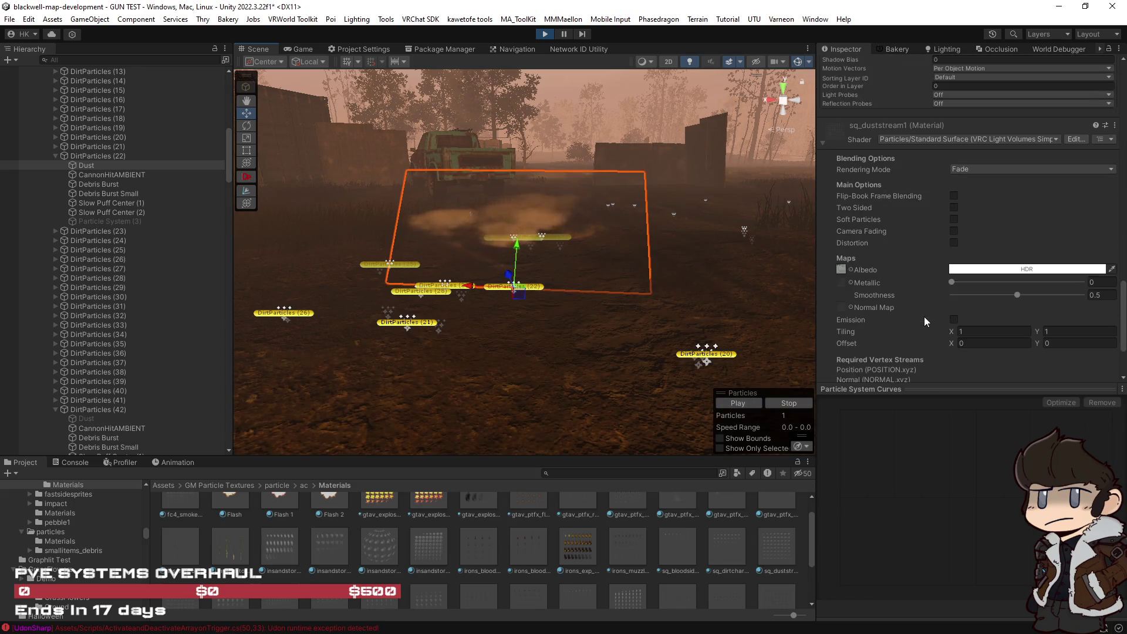
{"action": "scroll", "coordinate": [924, 317], "scroll_direction": "up", "scroll_amount": 6}
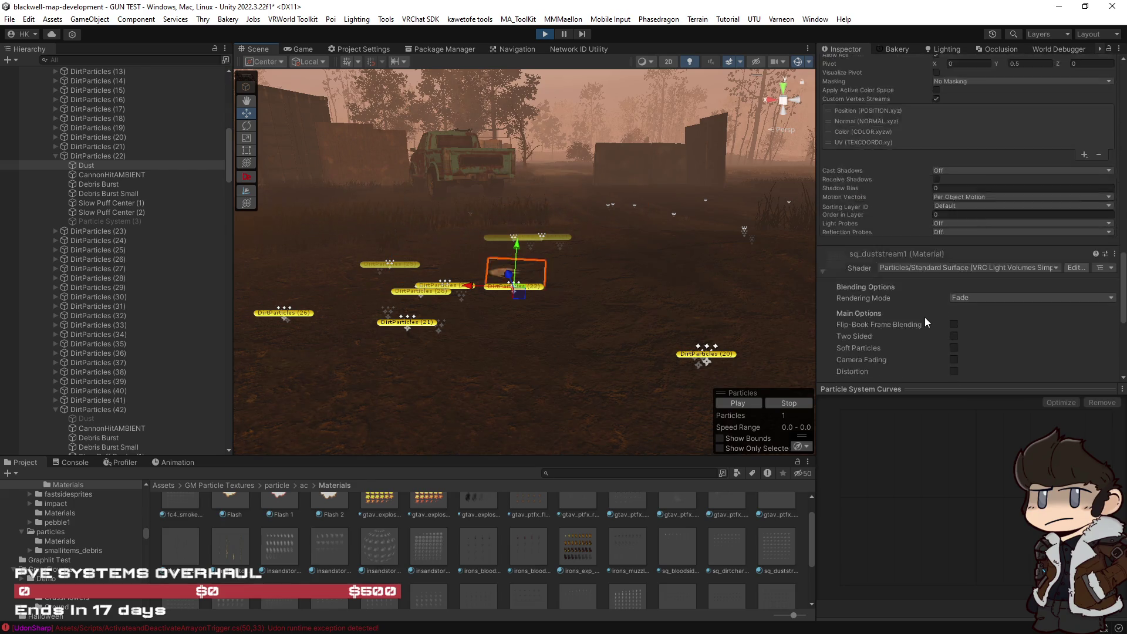
{"action": "scroll", "coordinate": [920, 324], "scroll_direction": "up", "scroll_amount": 2}
Replay the dust puff and bring up the Renderer's Render Mode choices.
{"action": "left_click", "coordinate": [743, 403]}
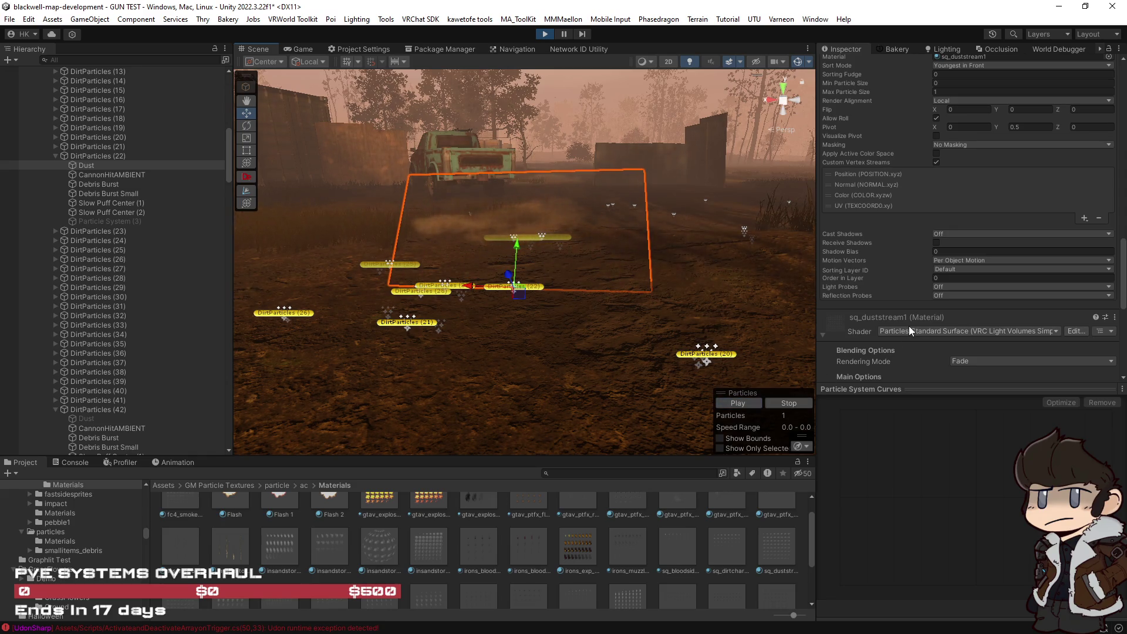
{"action": "scroll", "coordinate": [908, 325], "scroll_direction": "down", "scroll_amount": 10}
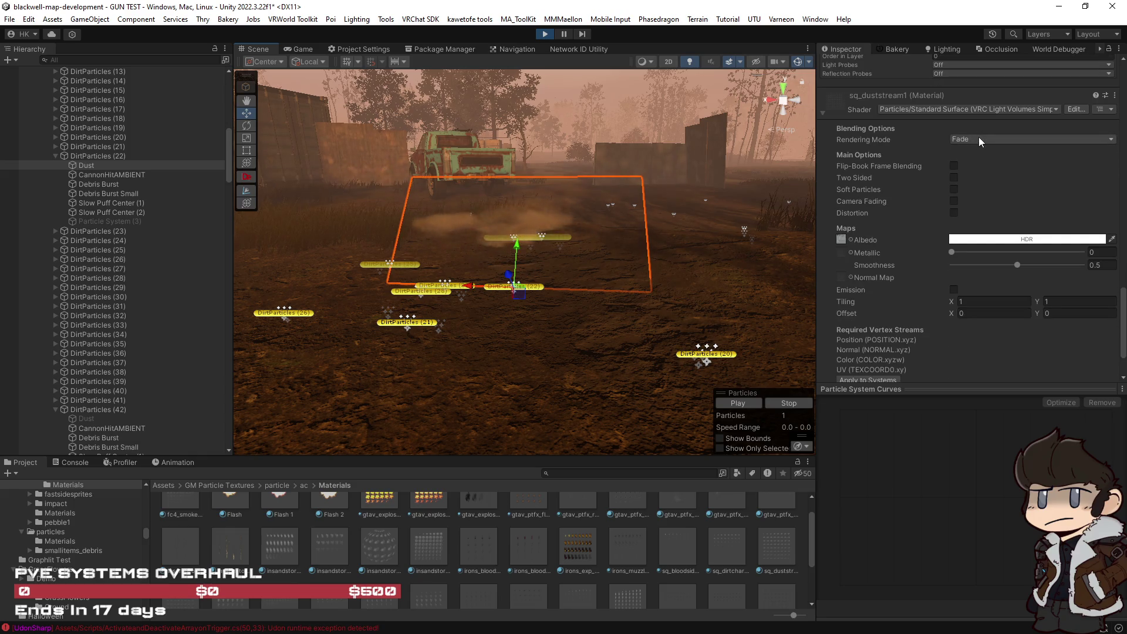
{"action": "scroll", "coordinate": [953, 202], "scroll_direction": "up", "scroll_amount": 8}
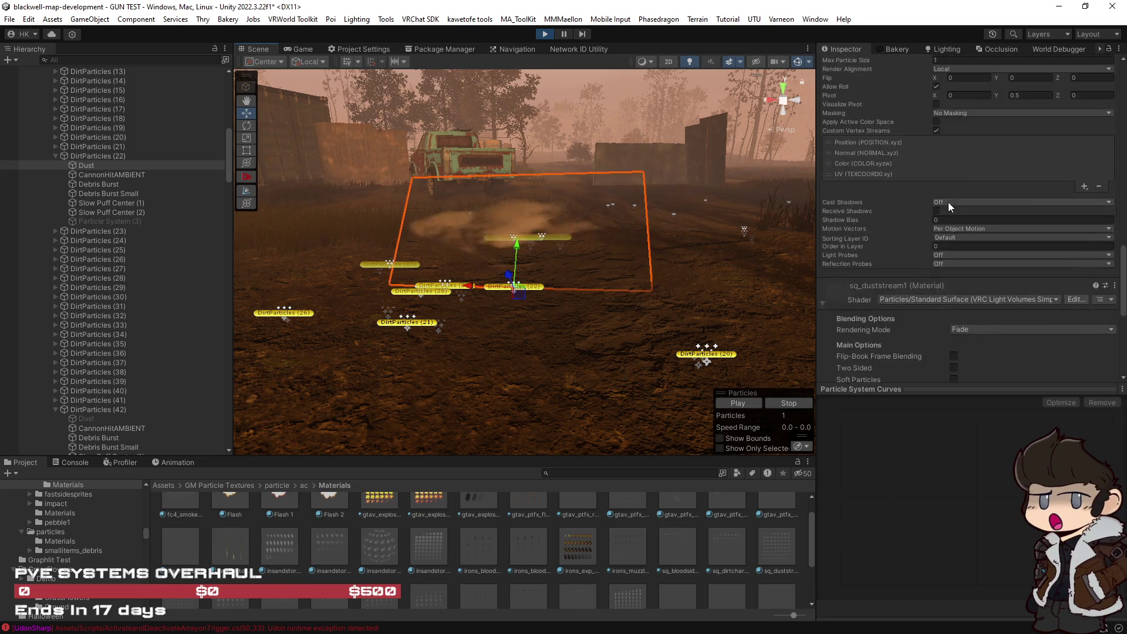
{"action": "scroll", "coordinate": [949, 202], "scroll_direction": "up", "scroll_amount": 8}
{"action": "left_click", "coordinate": [969, 198]}
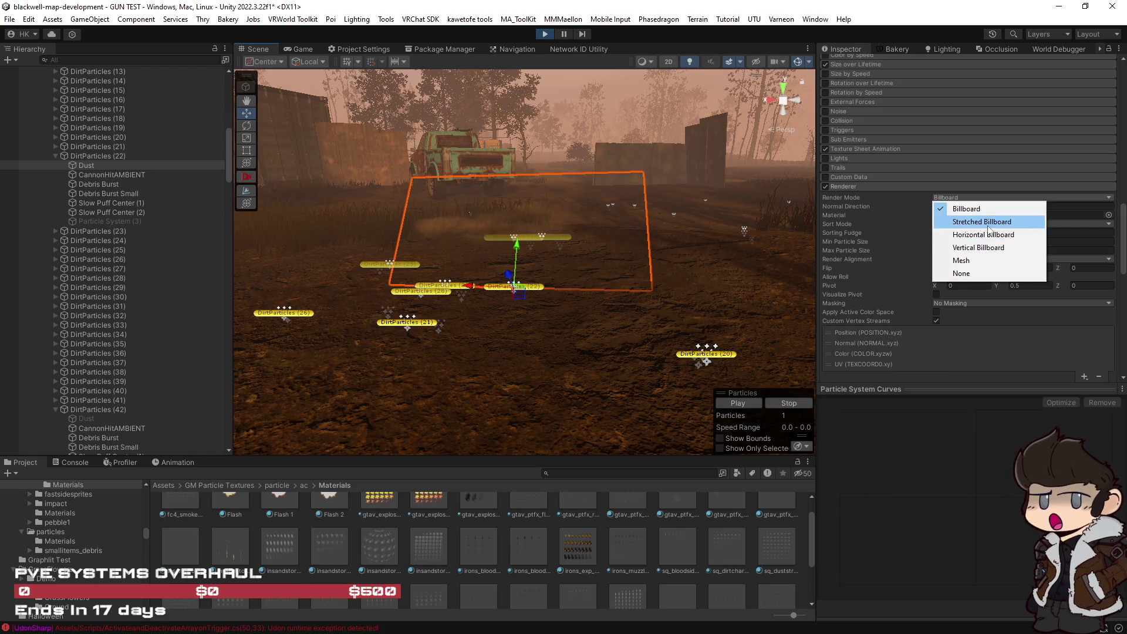
Set the Dust Render Mode back to Stretched Billboard and orbit around the effect.
{"action": "left_click", "coordinate": [987, 223]}
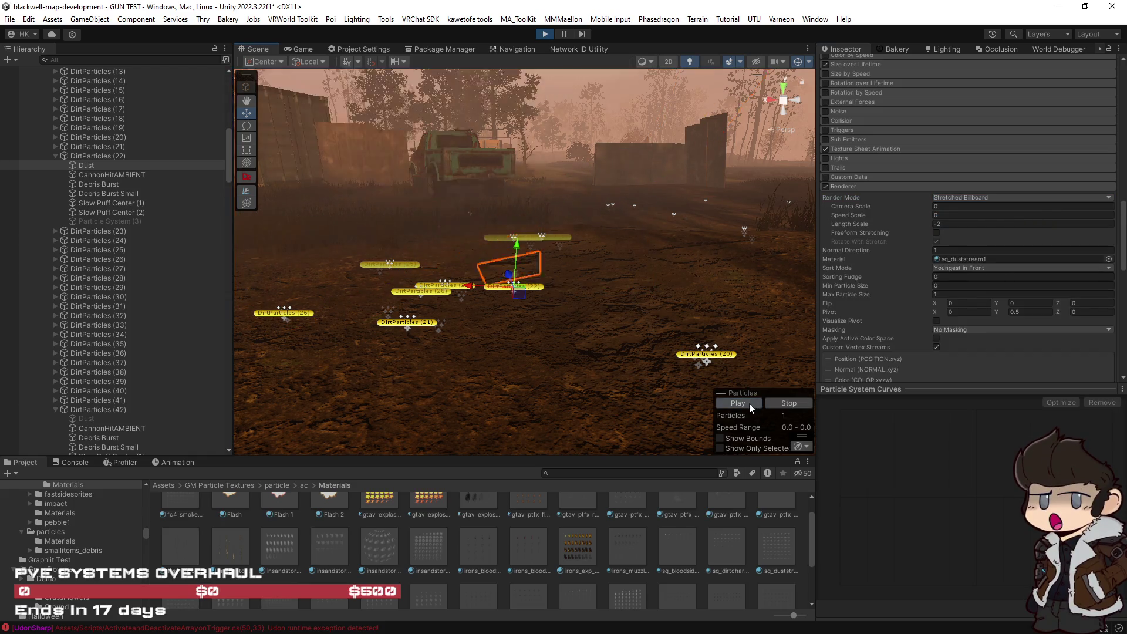
{"action": "left_click_drag", "start_coordinate": [680, 311], "coordinate": [768, 410]}
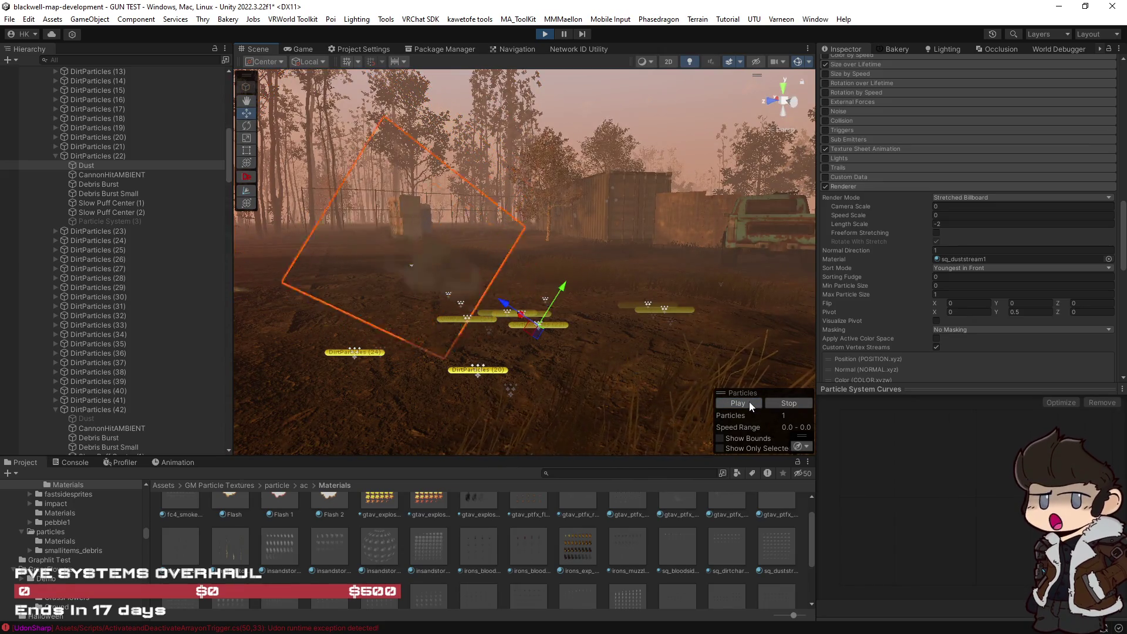
{"action": "left_click_drag", "start_coordinate": [675, 352], "coordinate": [558, 352]}
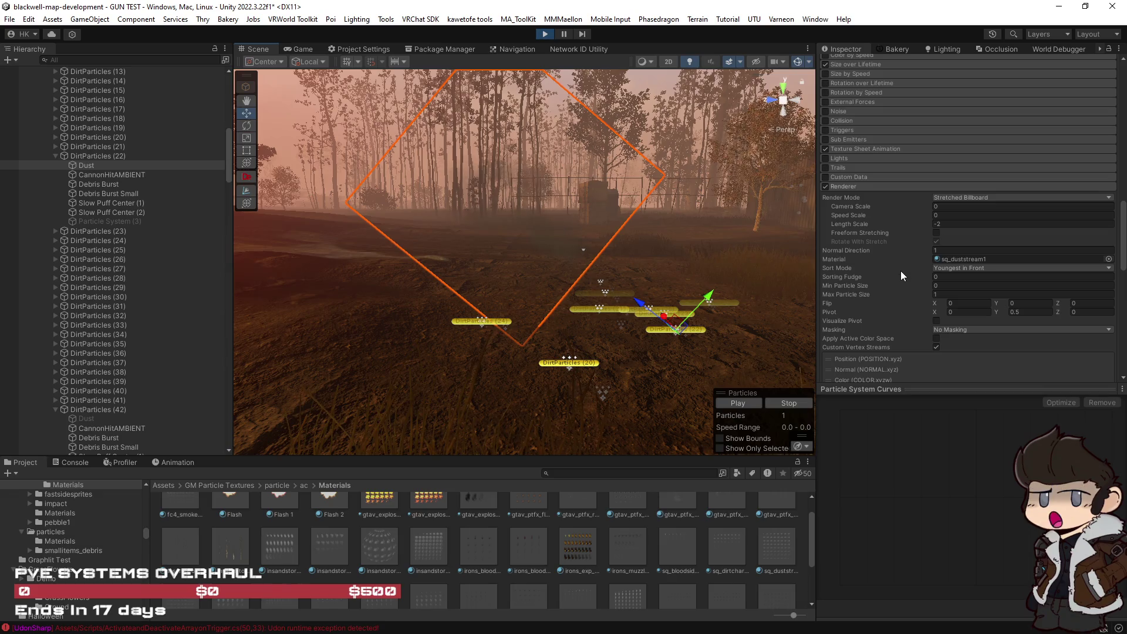
Scroll up to the Shape module and look down on the DirtParticles emitters.
{"action": "scroll", "coordinate": [915, 223], "scroll_direction": "up", "scroll_amount": 8}
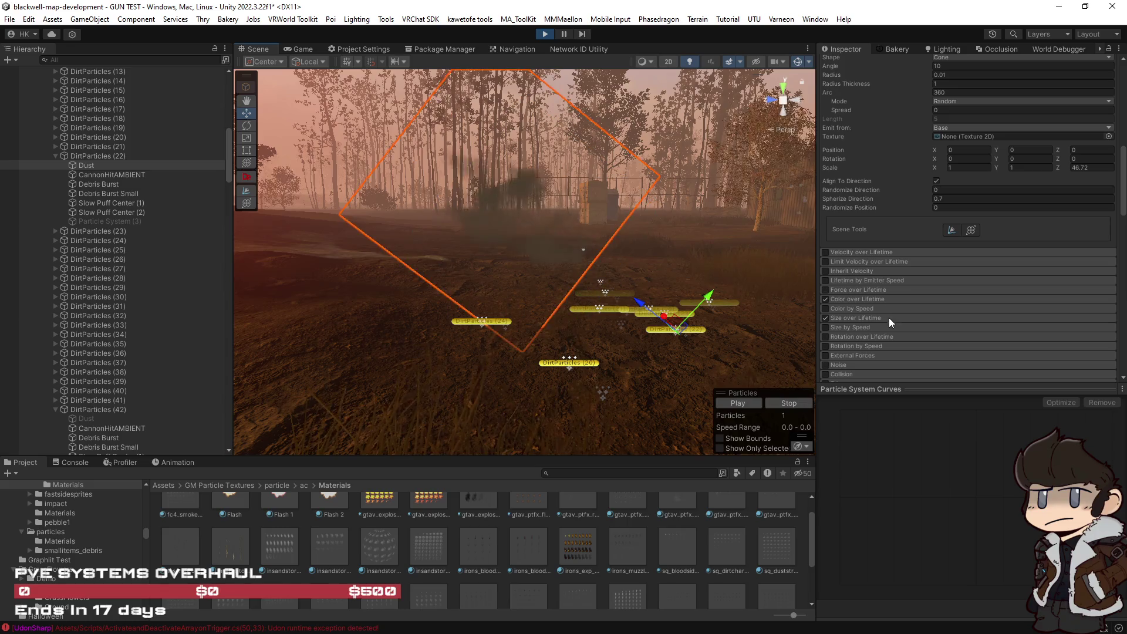
{"action": "scroll", "coordinate": [898, 265], "scroll_direction": "up", "scroll_amount": 4}
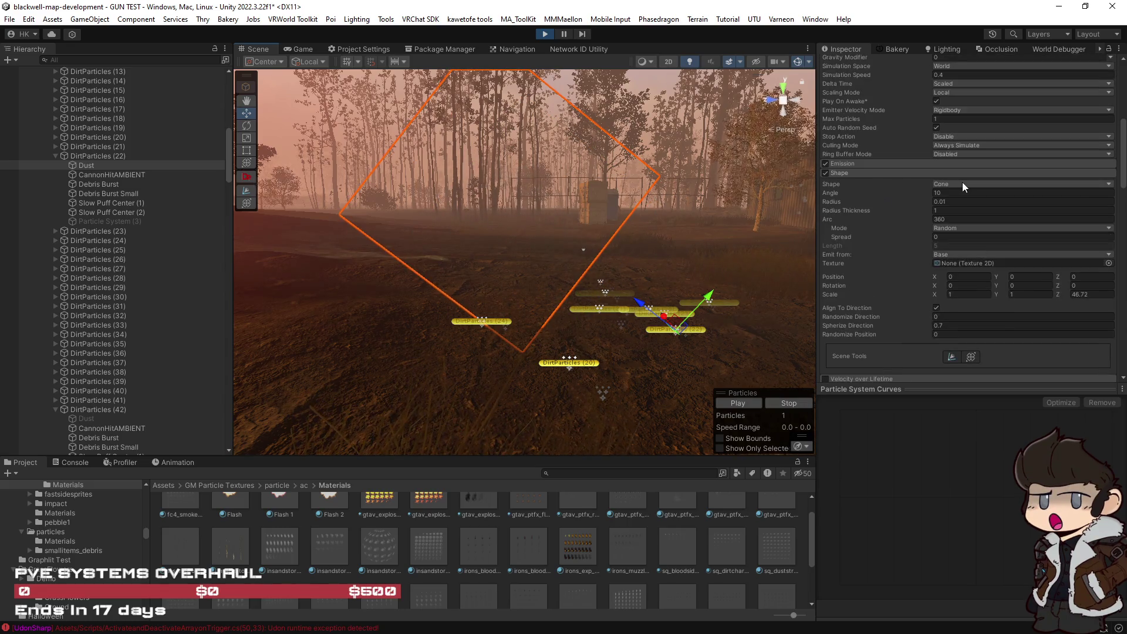
{"action": "left_click_drag", "start_coordinate": [717, 232], "coordinate": [726, 273]}
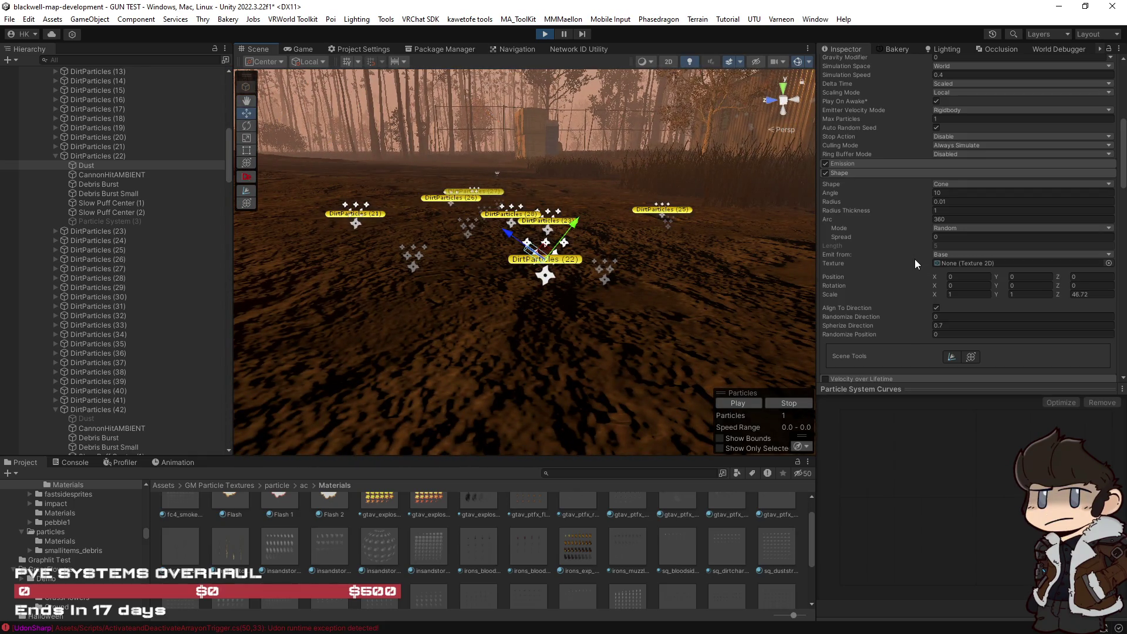
Set the Dust Shape to emit from Volume and turn off Align To Direction.
{"action": "left_click", "coordinate": [953, 228]}
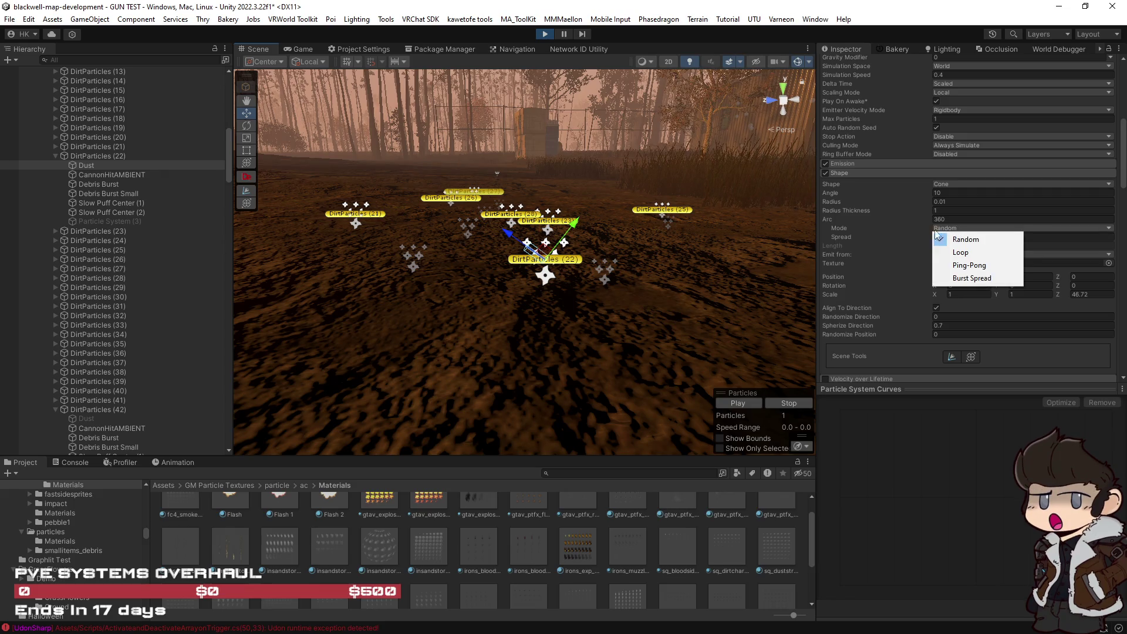
{"action": "left_click", "coordinate": [916, 230]}
{"action": "left_click", "coordinate": [952, 255]}
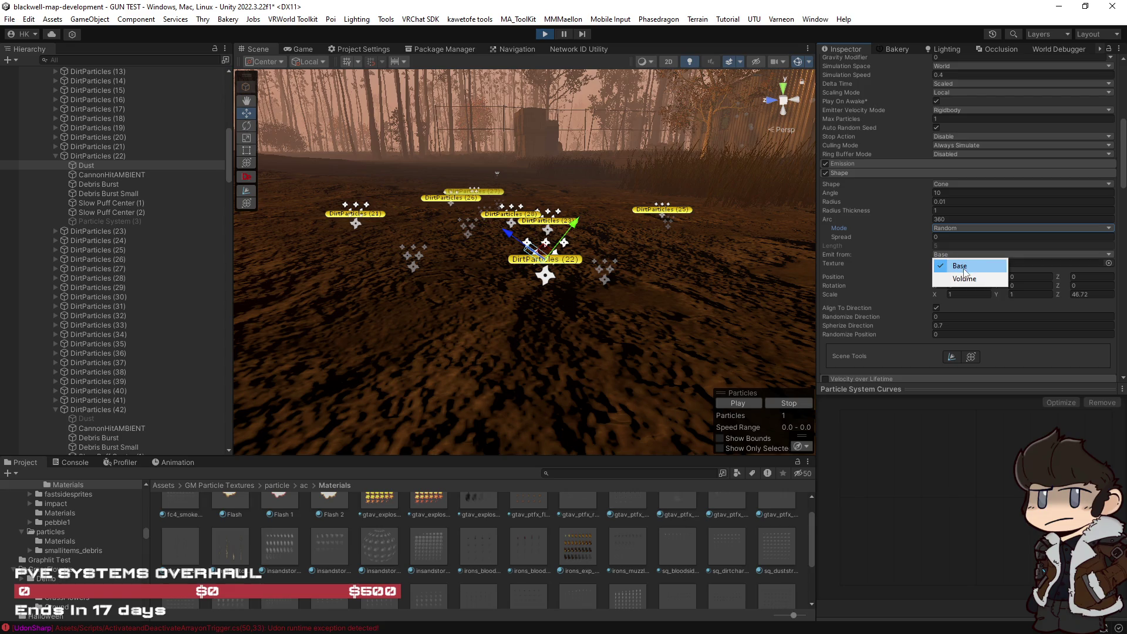
{"action": "left_click", "coordinate": [964, 279]}
{"action": "left_click_drag", "start_coordinate": [587, 264], "coordinate": [560, 182]}
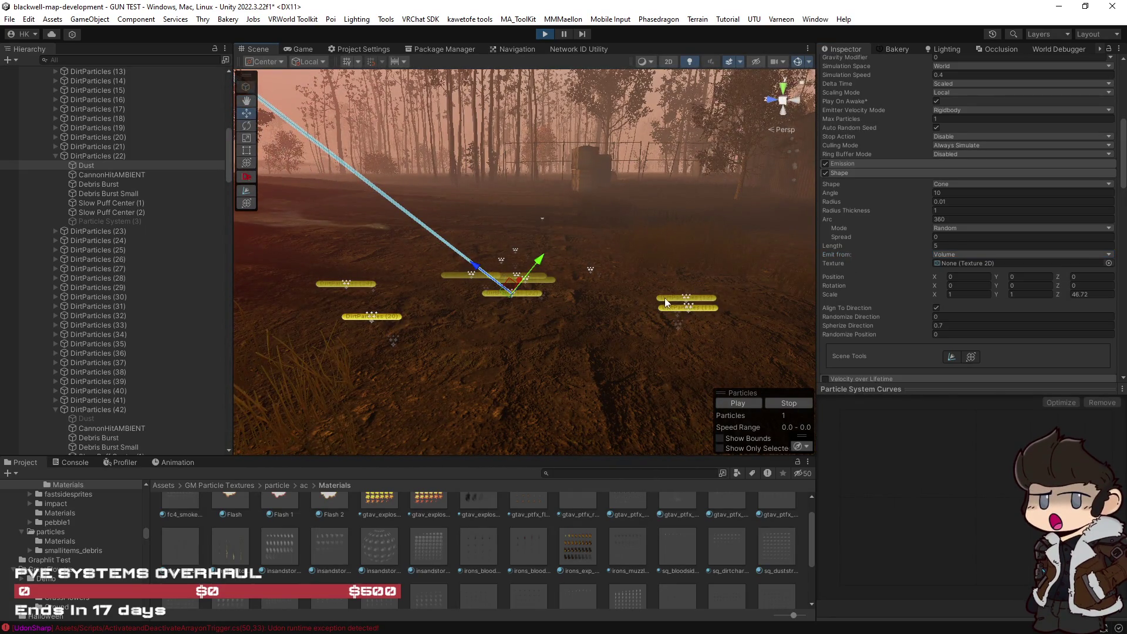
{"action": "left_click", "coordinate": [937, 308]}
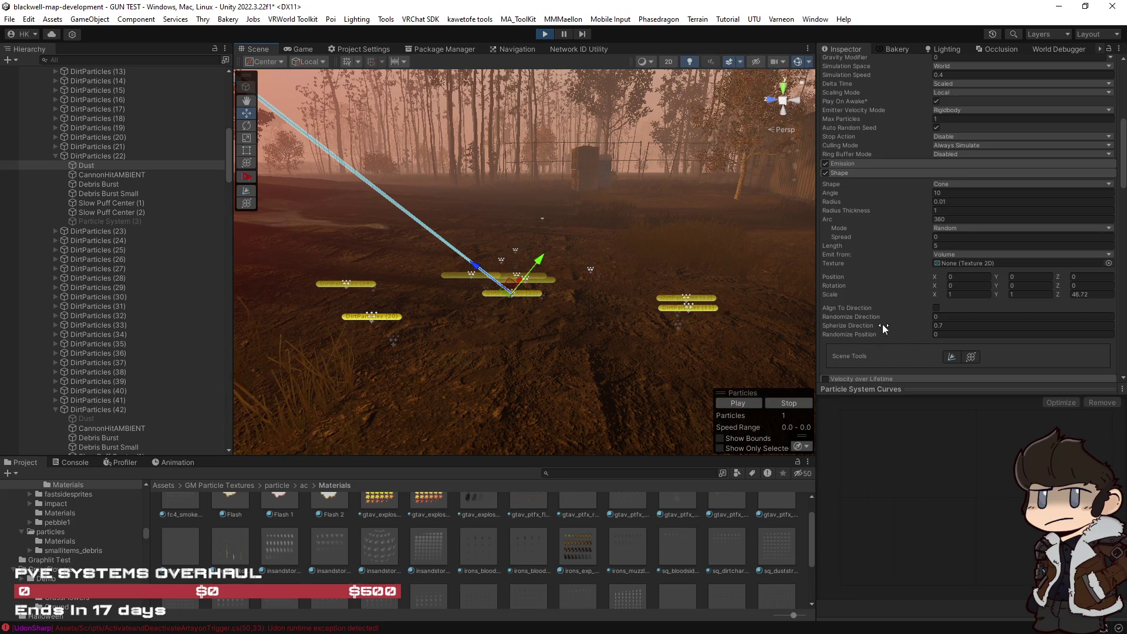
Return to the top of the Inspector and select the DirtParticles (22) parent.
{"action": "scroll", "coordinate": [908, 347], "scroll_direction": "up", "scroll_amount": 5}
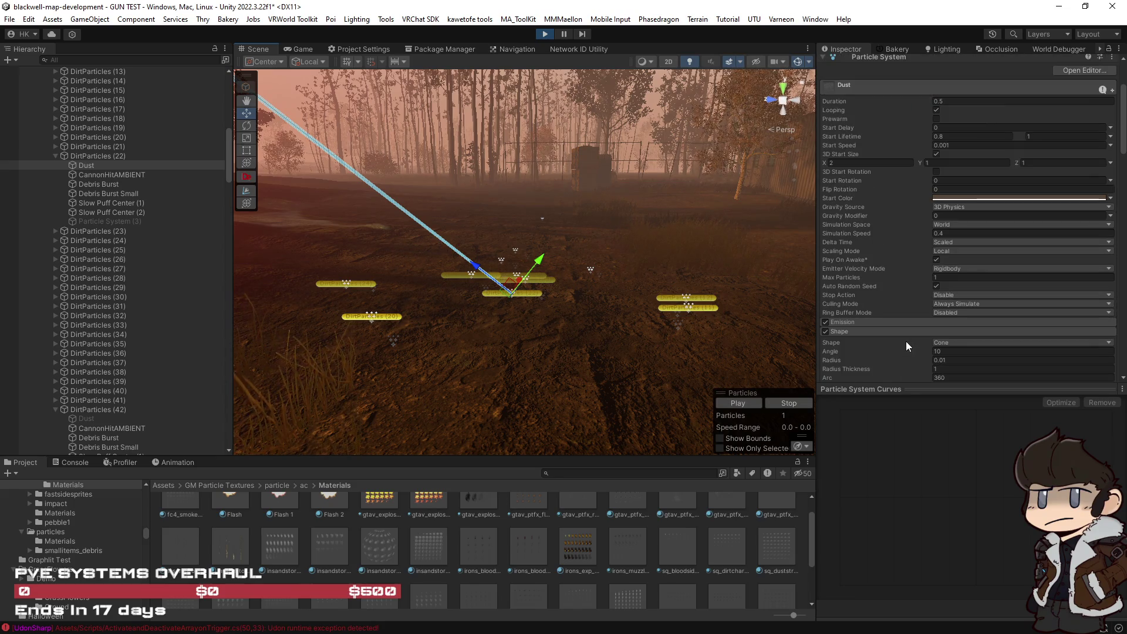
{"action": "scroll", "coordinate": [906, 340], "scroll_direction": "up", "scroll_amount": 3}
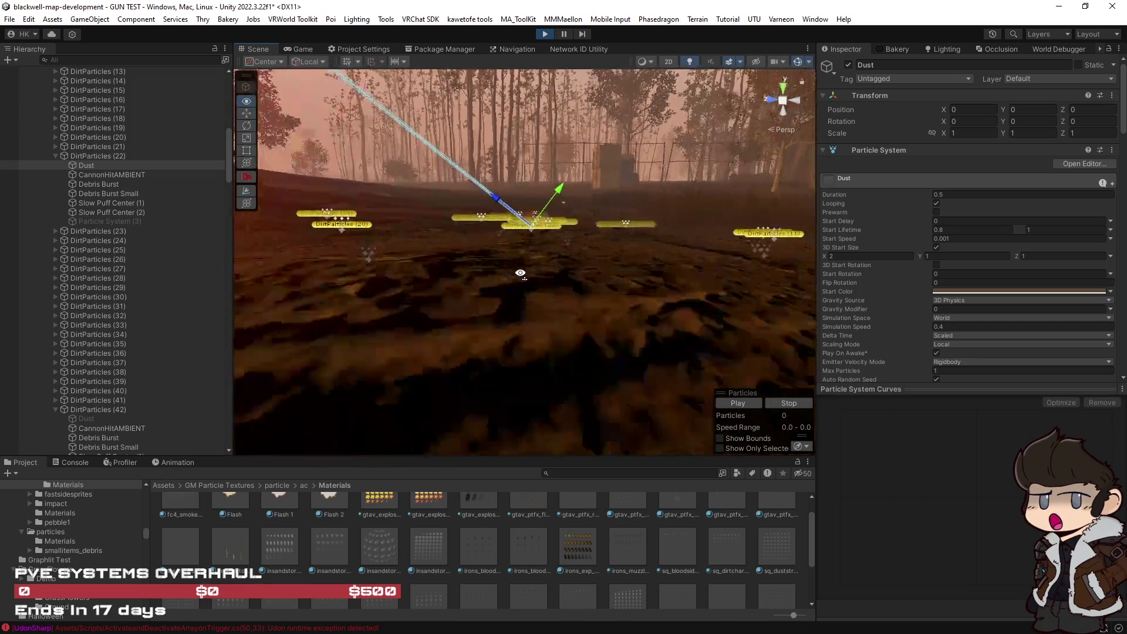
{"action": "left_click", "coordinate": [113, 155]}
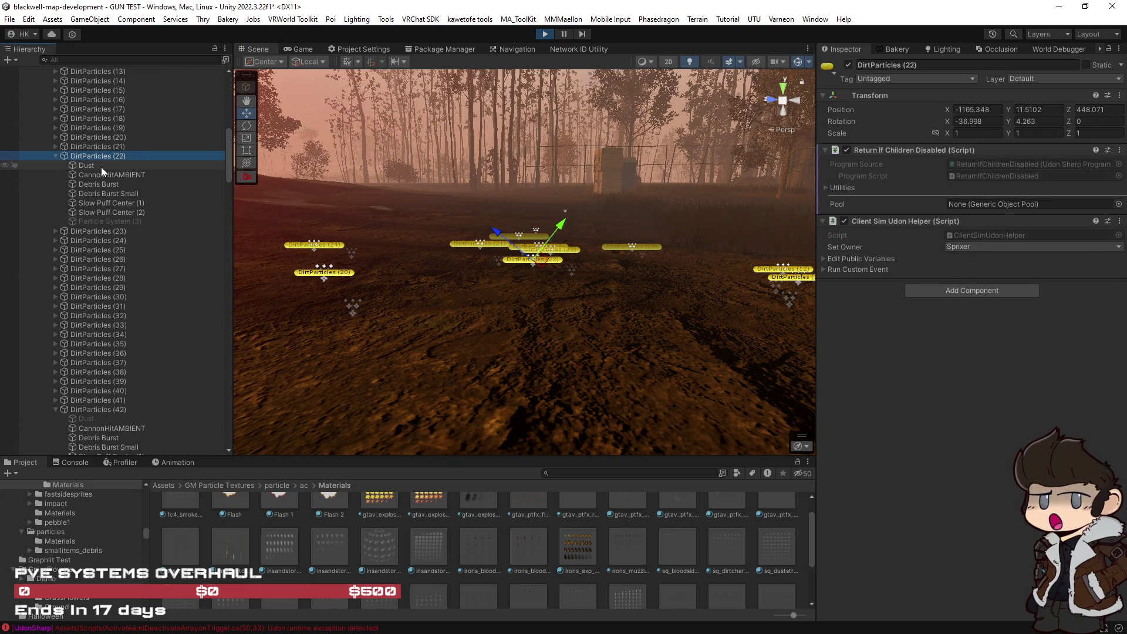
Reselect Dust, set Shape Emit from to Base, frame it and preview the puff.
{"action": "left_click", "coordinate": [101, 167]}
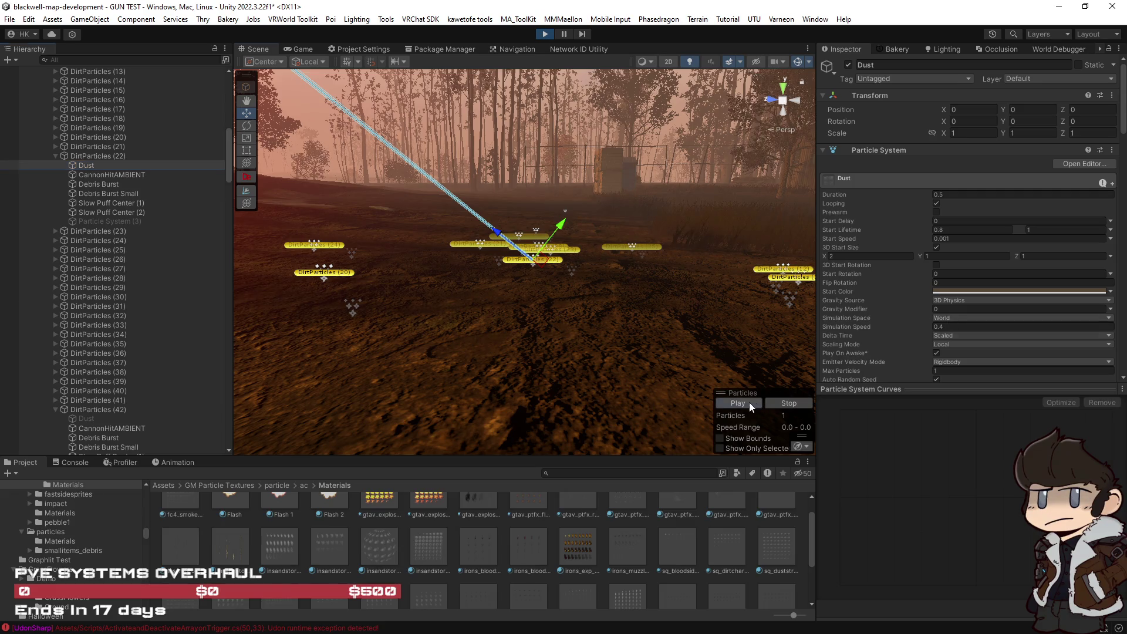
{"action": "mouse_move", "coordinate": [529, 265]}
{"action": "left_mouse_down"}
{"action": "mouse_move", "coordinate": [439, 195]}
{"action": "mouse_move", "coordinate": [446, 247]}
{"action": "left_mouse_up"}
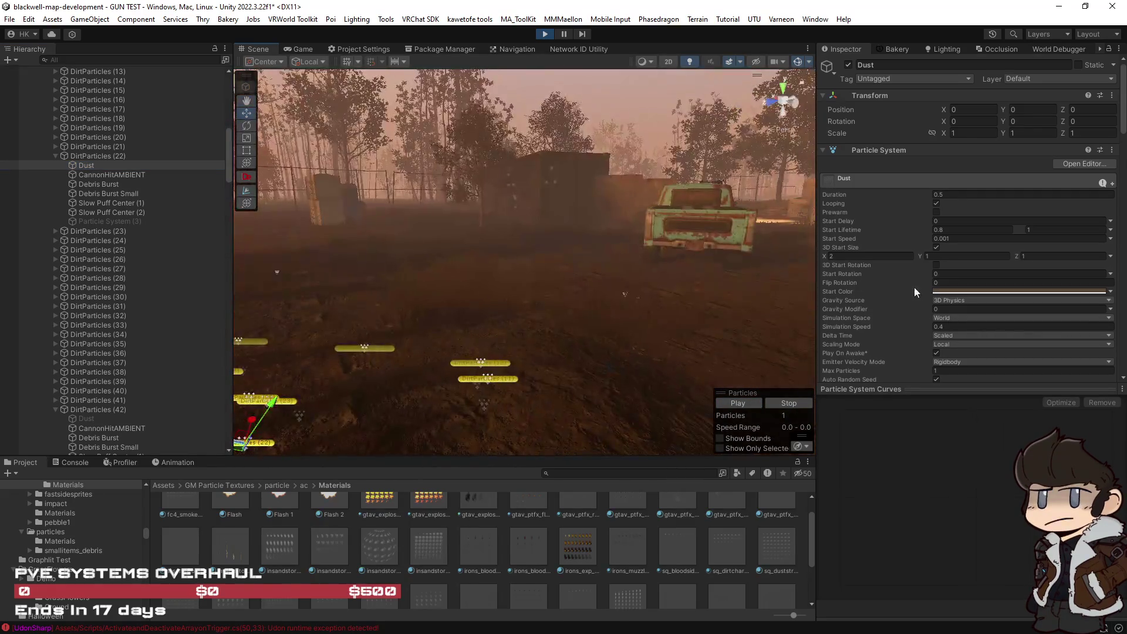
{"action": "scroll", "coordinate": [914, 287], "scroll_direction": "down", "scroll_amount": 10}
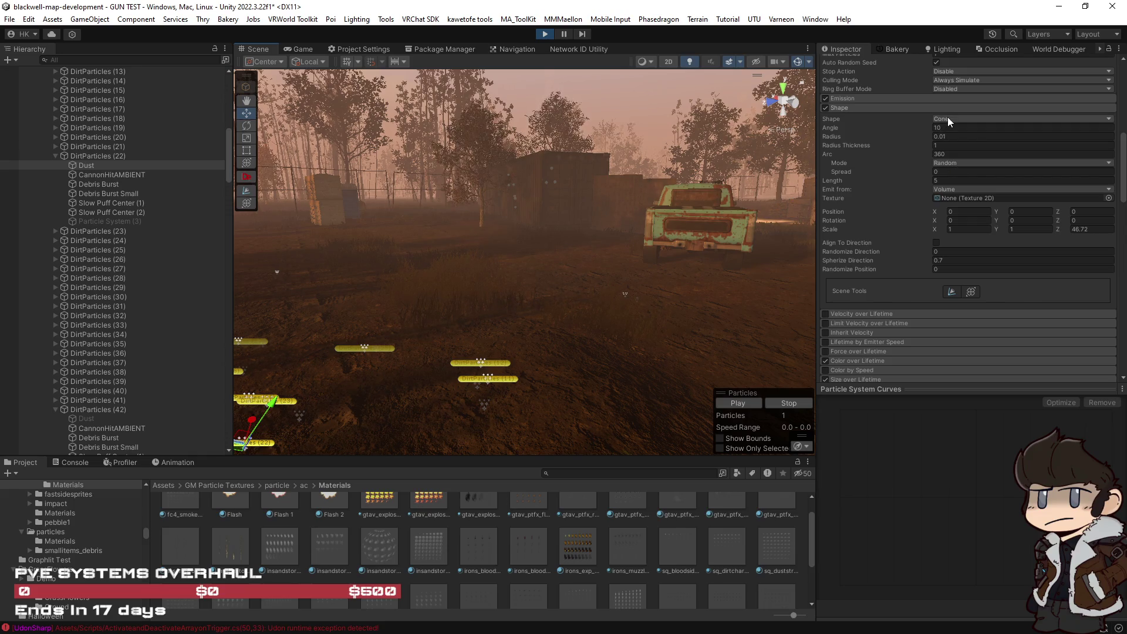
{"action": "left_click", "coordinate": [955, 189]}
{"action": "left_click", "coordinate": [964, 199]}
{"action": "key", "text": "f"}
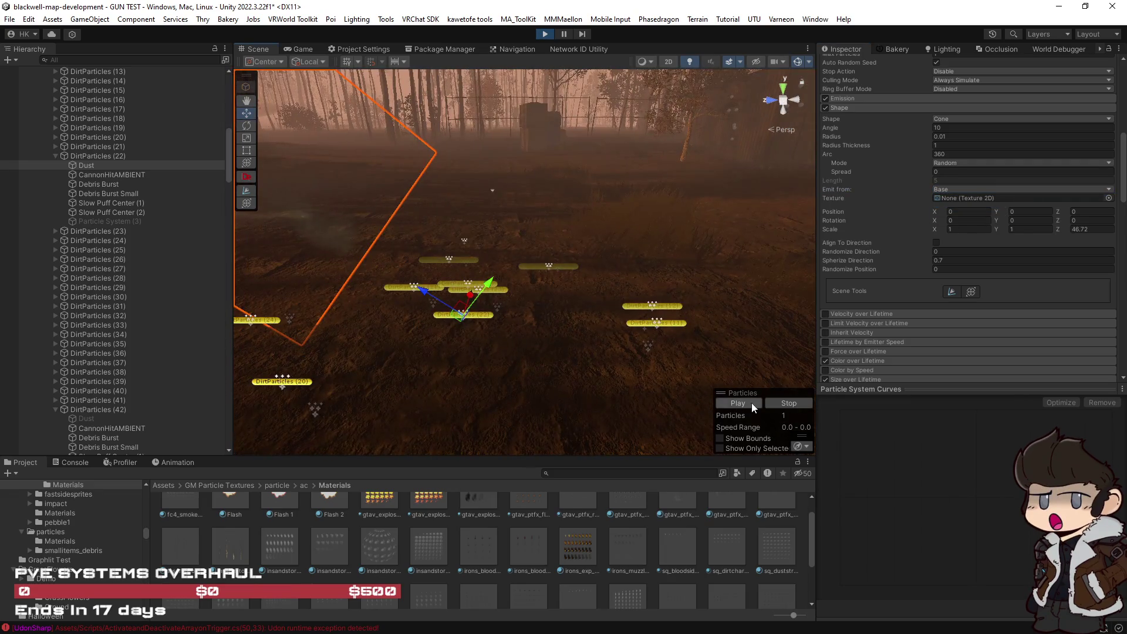
{"action": "scroll", "coordinate": [1008, 332], "scroll_direction": "down", "scroll_amount": 10}
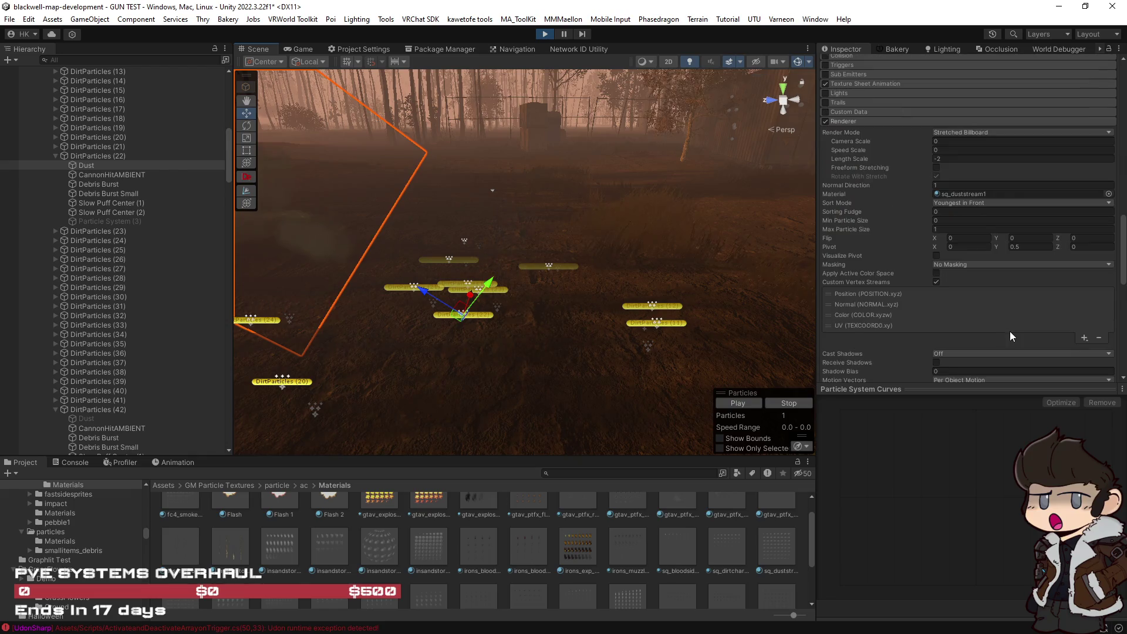
{"action": "key", "text": "Escape"}
{"action": "left_click", "coordinate": [752, 402]}
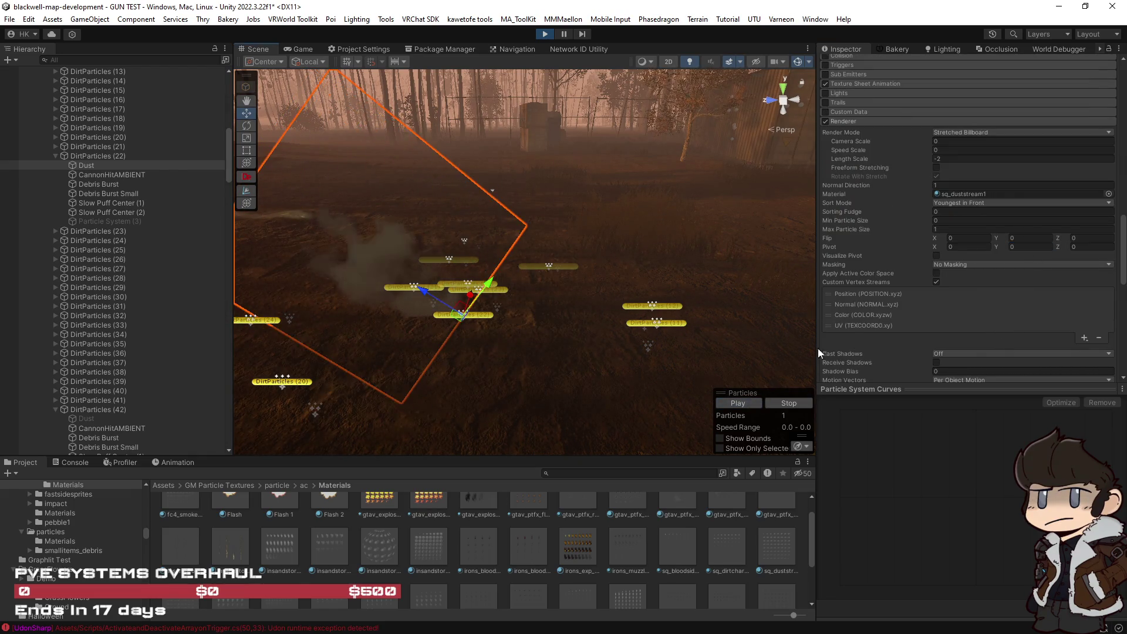
Set Spherize Direction to 0, replay the puff, and keep Arc Mode at Random.
{"action": "scroll", "coordinate": [827, 342], "scroll_direction": "up", "scroll_amount": 5}
{"action": "scroll", "coordinate": [886, 296], "scroll_direction": "up", "scroll_amount": 5}
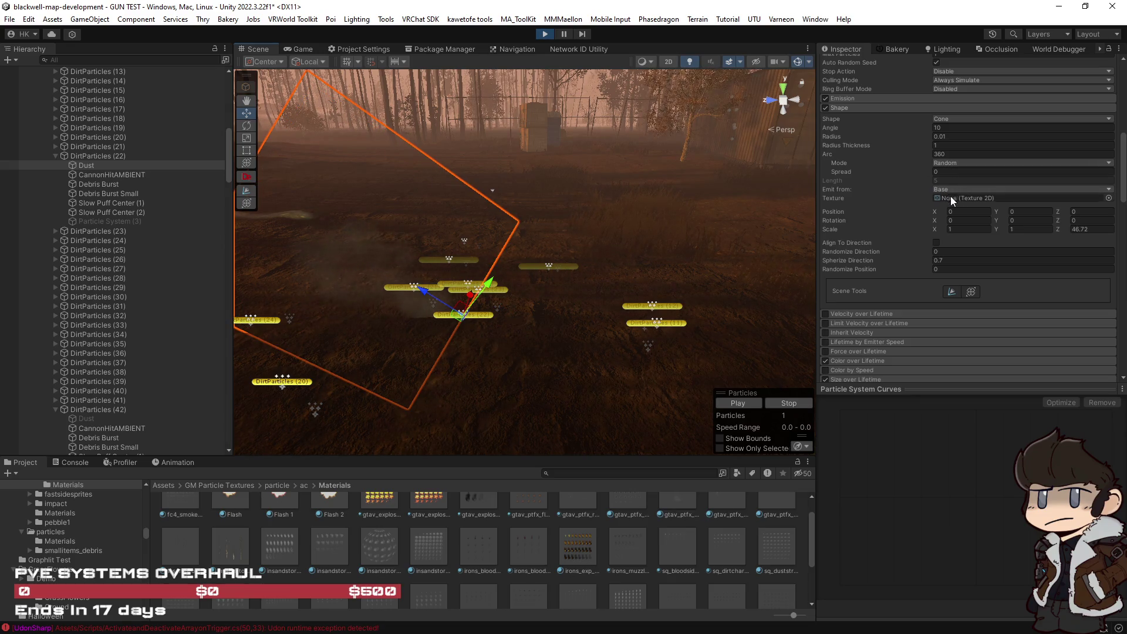
{"action": "left_click", "coordinate": [947, 261]}
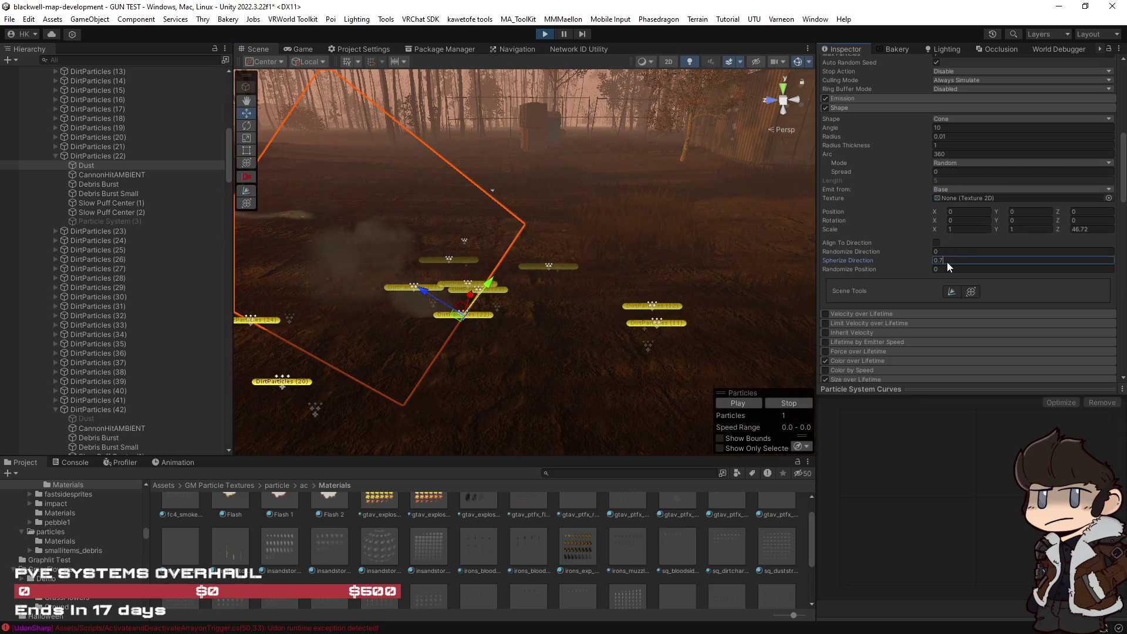
{"action": "type", "text": "0"}
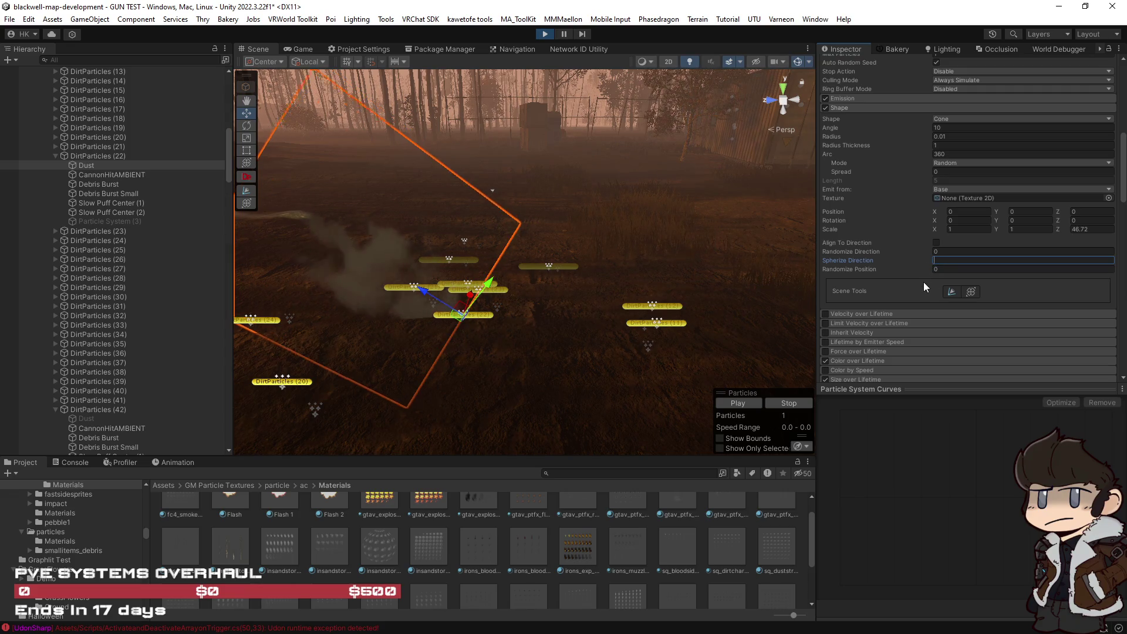
{"action": "left_click", "coordinate": [745, 402]}
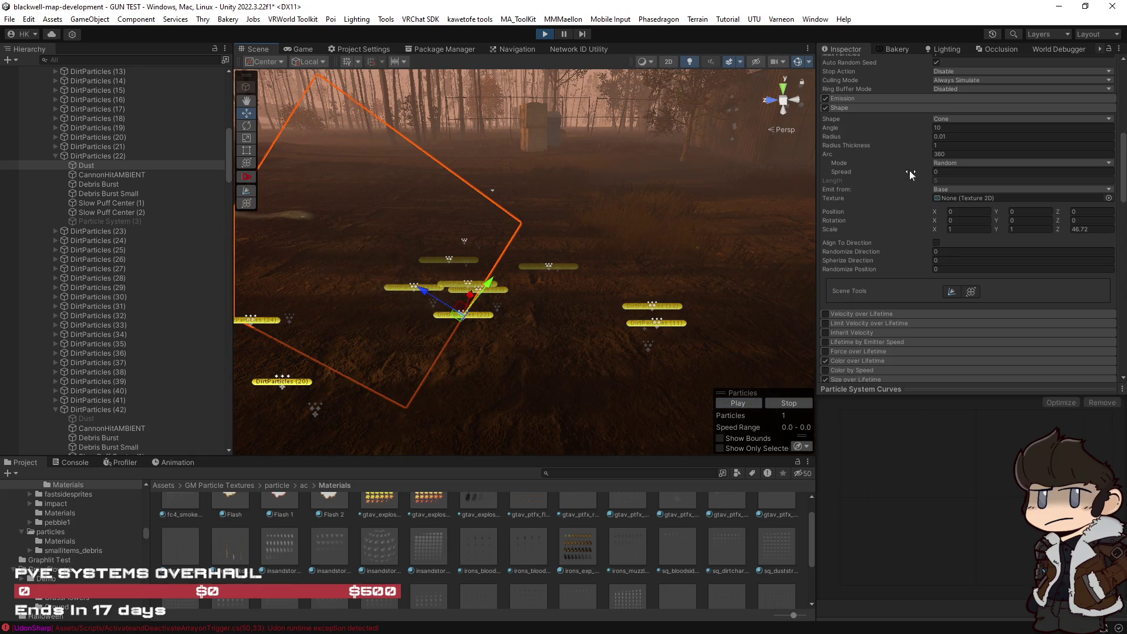
{"action": "left_click", "coordinate": [944, 163]}
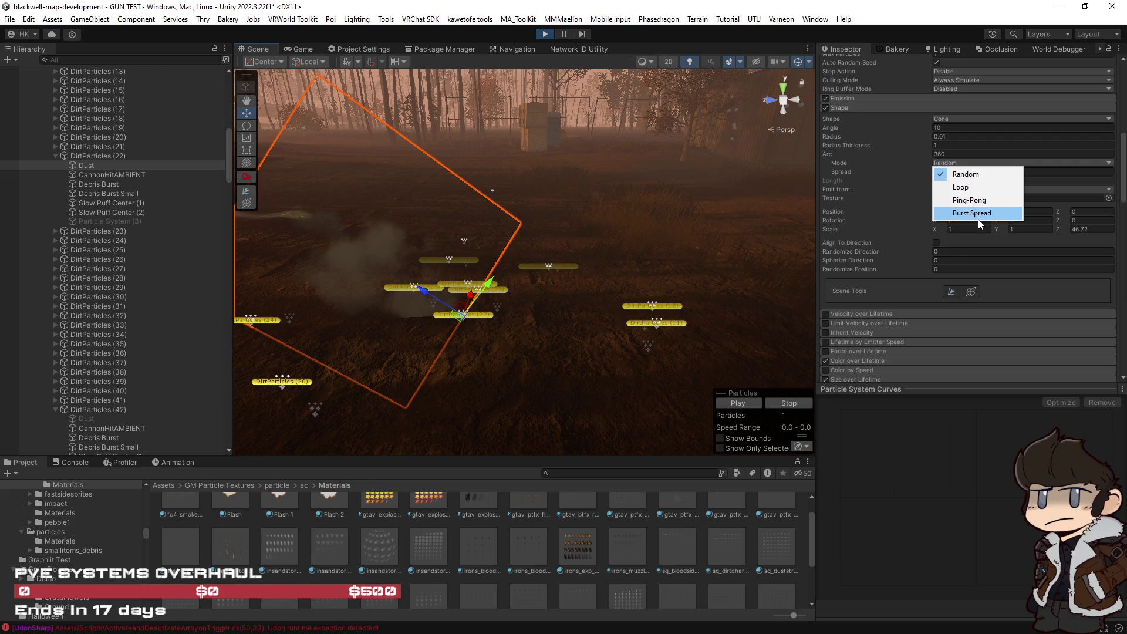
{"action": "left_click", "coordinate": [898, 162]}
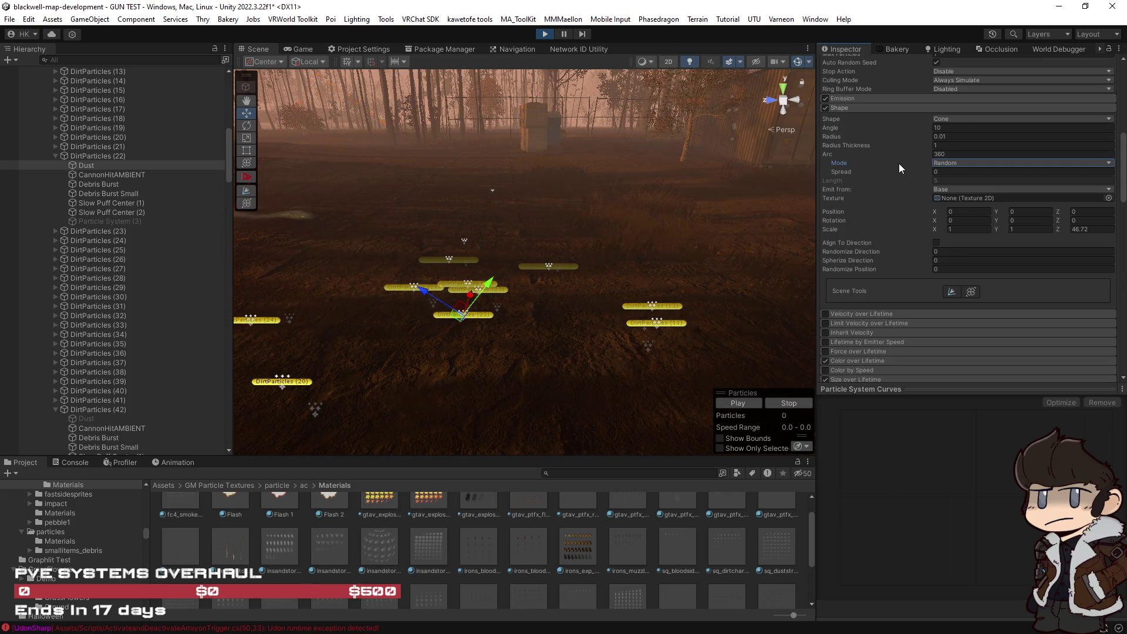
{"action": "scroll", "coordinate": [899, 163], "scroll_direction": "up", "scroll_amount": 3}
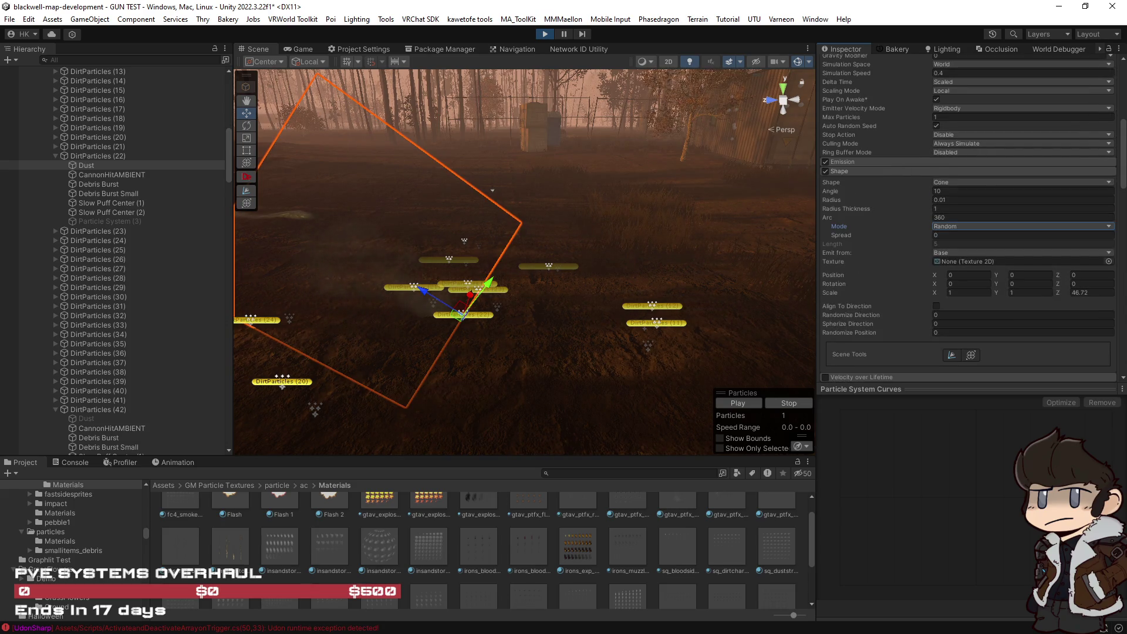
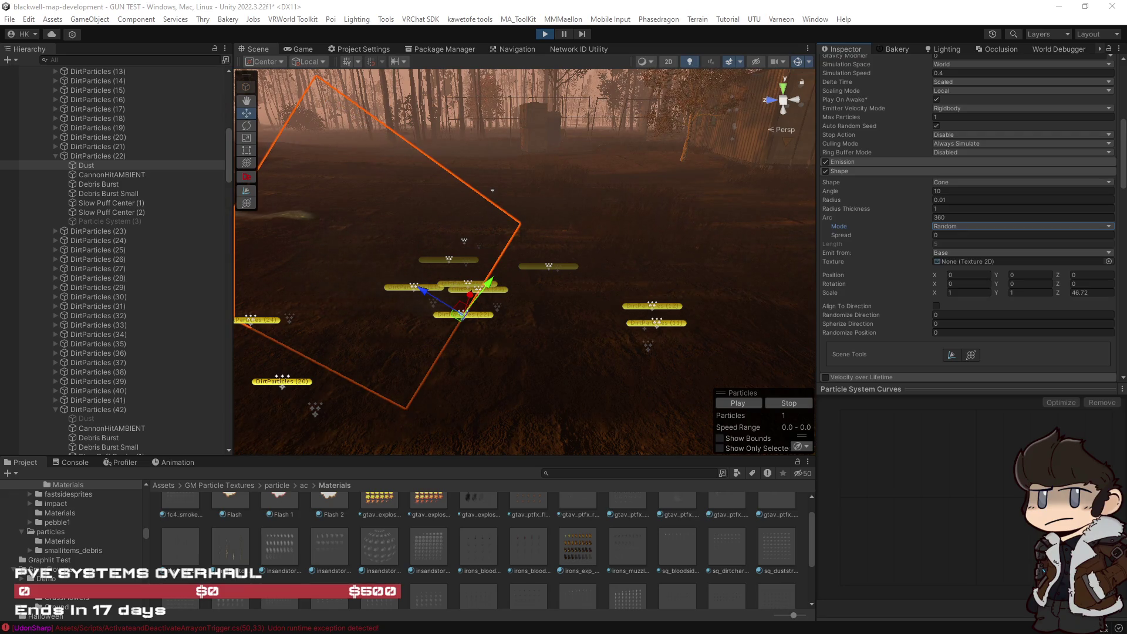
Switch the Dust Renderer's Render Mode to Vertical Billboard.
{"action": "scroll", "coordinate": [1028, 318], "scroll_direction": "down", "scroll_amount": 10}
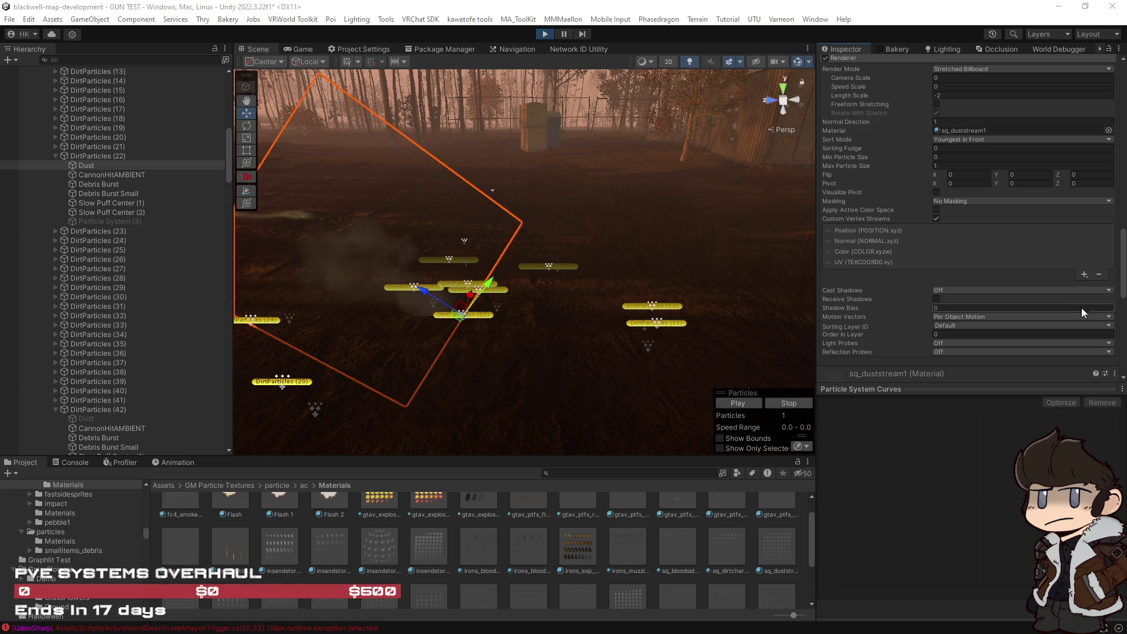
{"action": "scroll", "coordinate": [1027, 296], "scroll_direction": "up", "scroll_amount": 2}
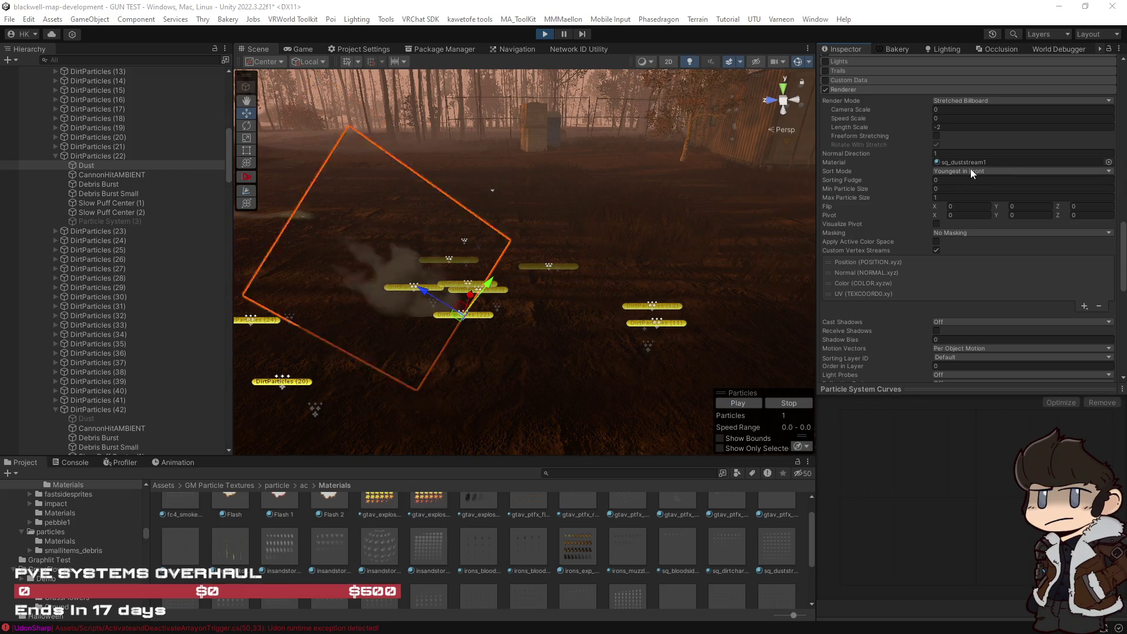
{"action": "left_click", "coordinate": [963, 99]}
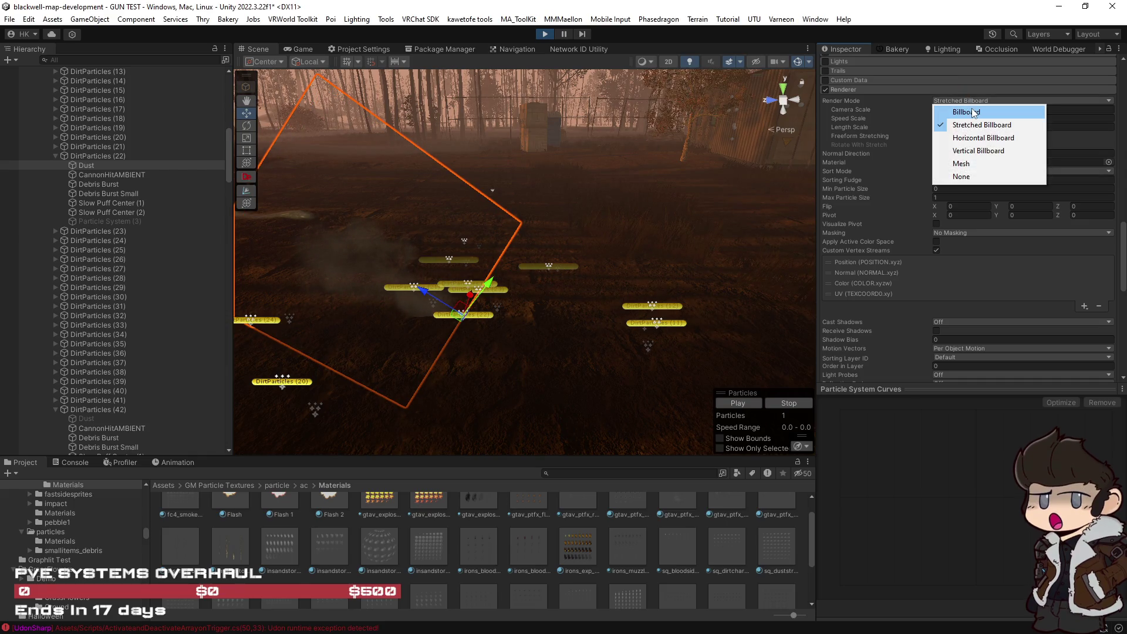
{"action": "left_click", "coordinate": [973, 112]}
{"action": "left_click", "coordinate": [976, 99]}
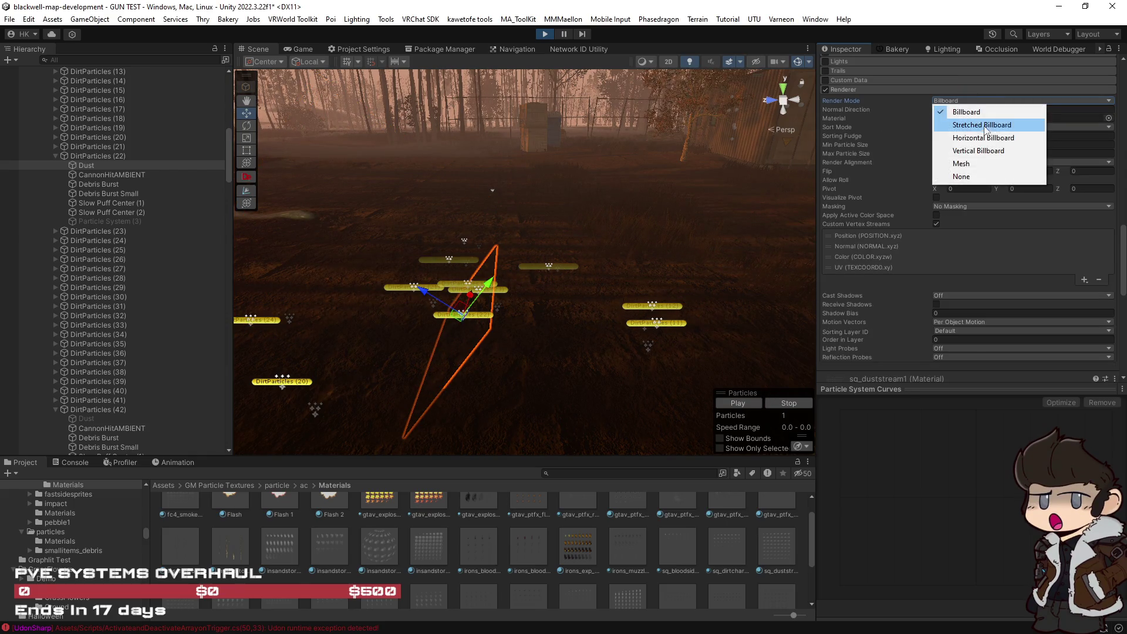
{"action": "left_click", "coordinate": [963, 146]}
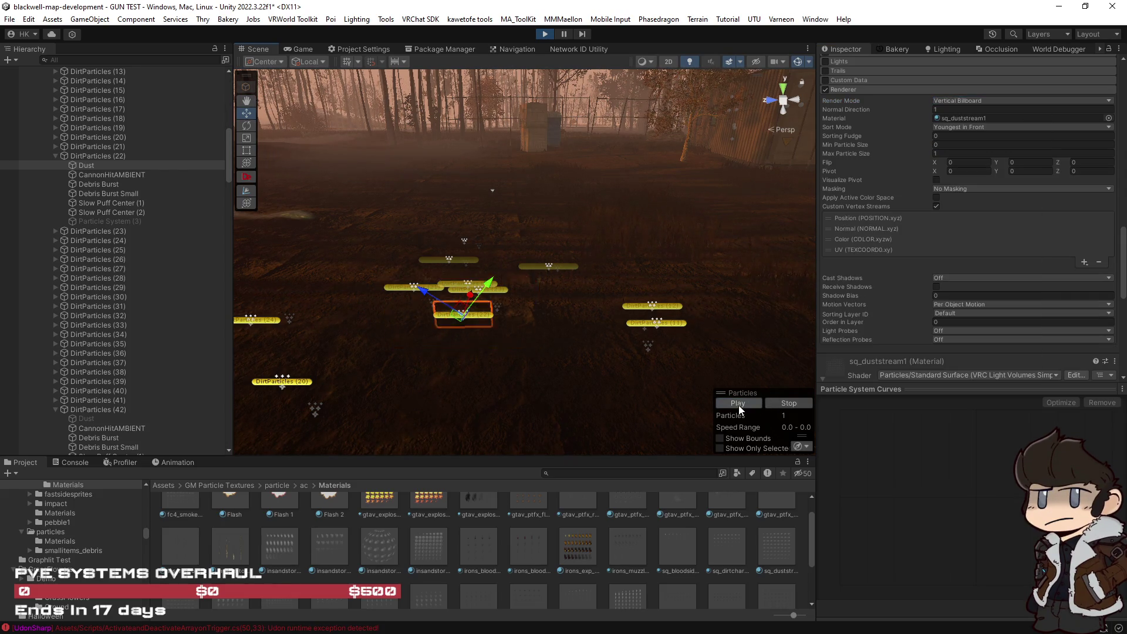
Set the Renderer's Pivot X to 0.5 and replay the dust.
{"action": "left_click_drag", "start_coordinate": [568, 350], "coordinate": [554, 311]}
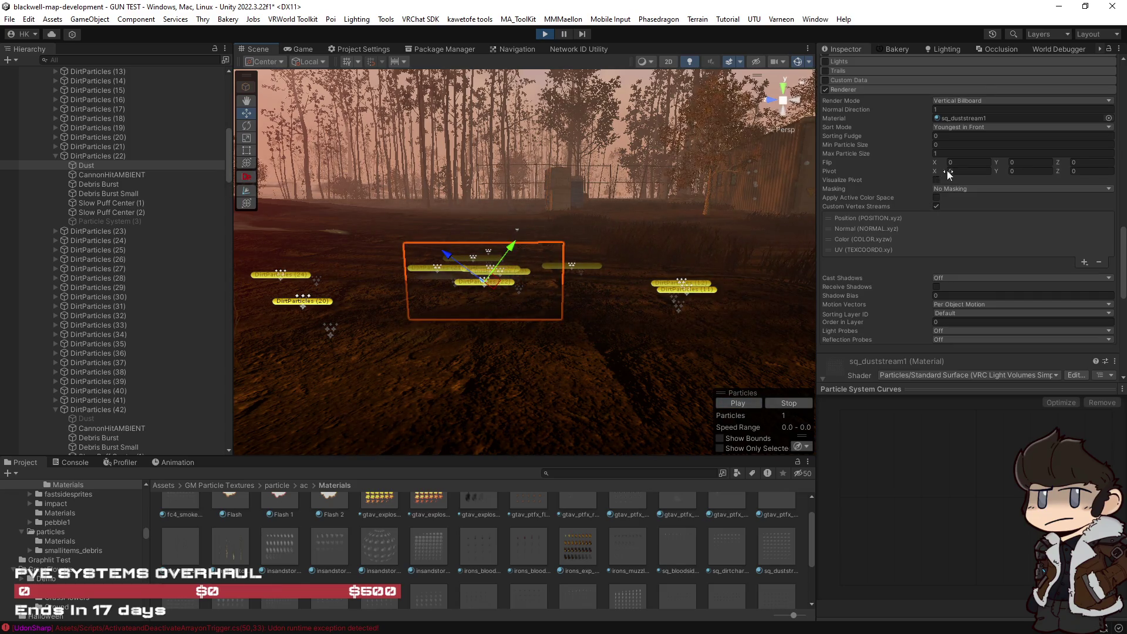
{"action": "type", "text": "1"}
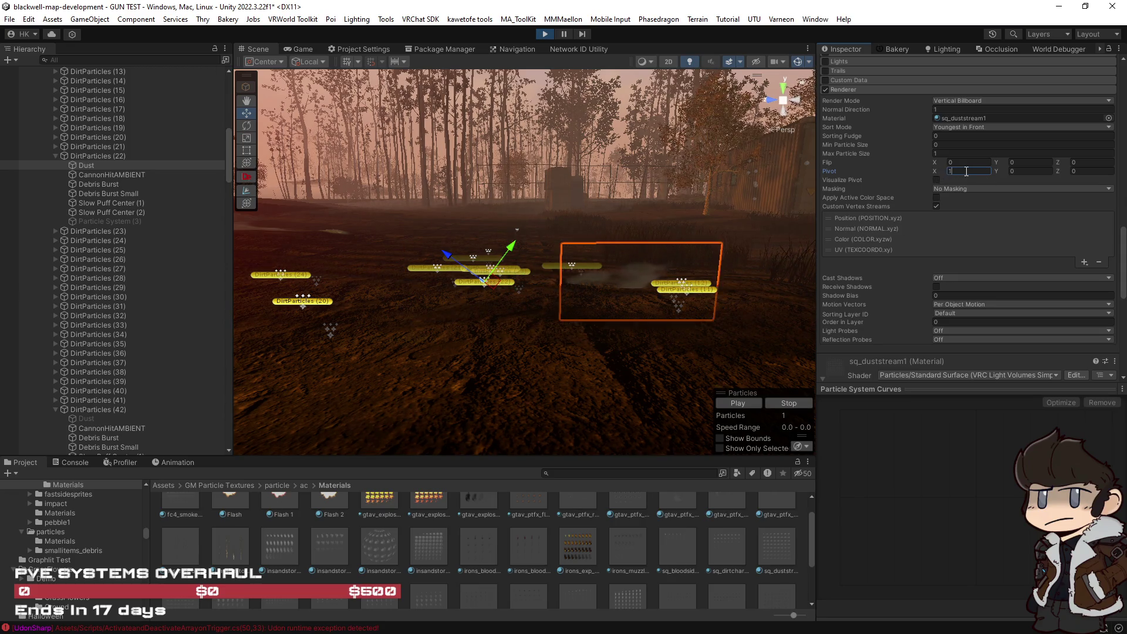
{"action": "type", "text": "-"}
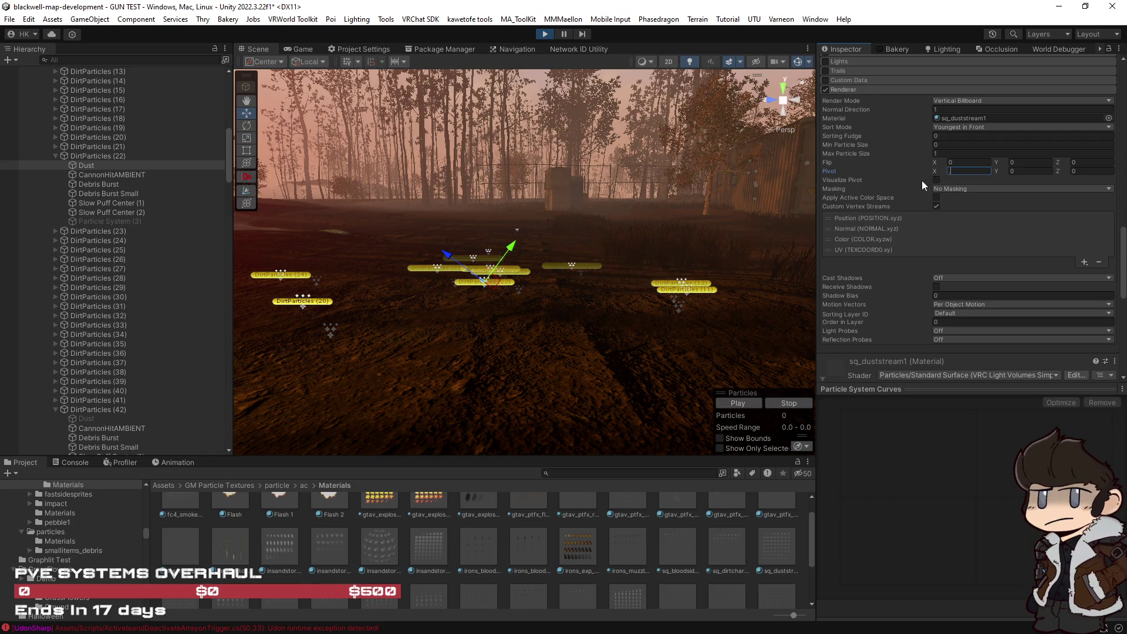
{"action": "type", "text": "3.4"}
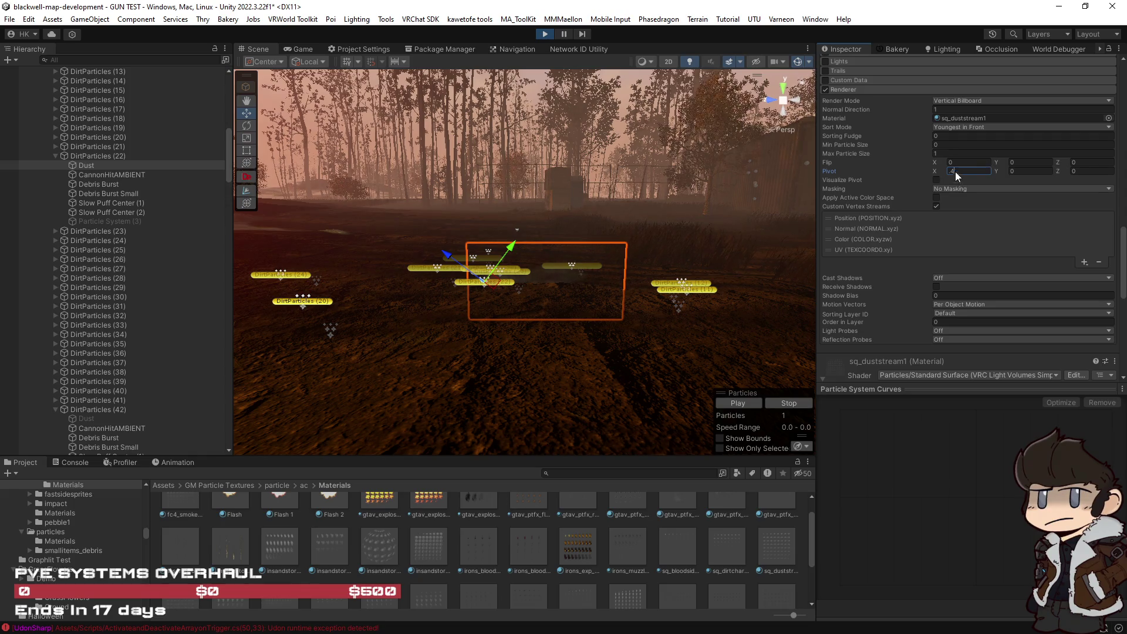
{"action": "key", "text": "BackSpace"}
{"action": "type", "text": "5"}
{"action": "left_click", "coordinate": [751, 404]}
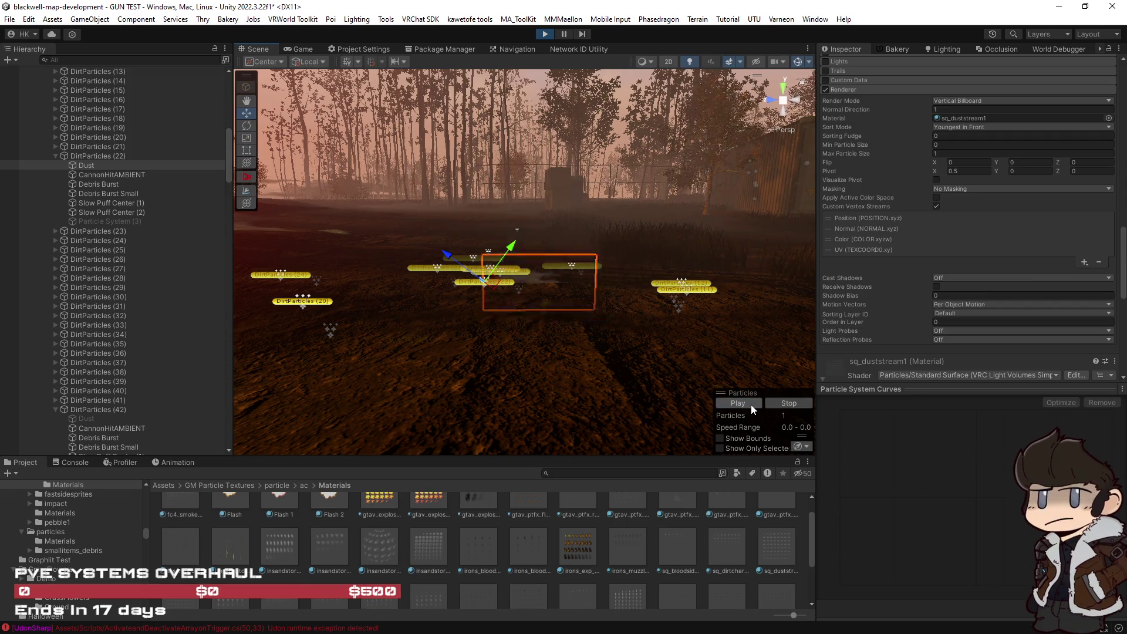
{"action": "mouse_move", "coordinate": [722, 370]}
{"action": "left_mouse_down"}
{"action": "mouse_move", "coordinate": [674, 335]}
{"action": "mouse_move", "coordinate": [670, 361]}
{"action": "mouse_move", "coordinate": [681, 360]}
{"action": "left_mouse_up"}
Try a Flip Z value of 0.09 in the Renderer.
{"action": "left_click", "coordinate": [1076, 162]}
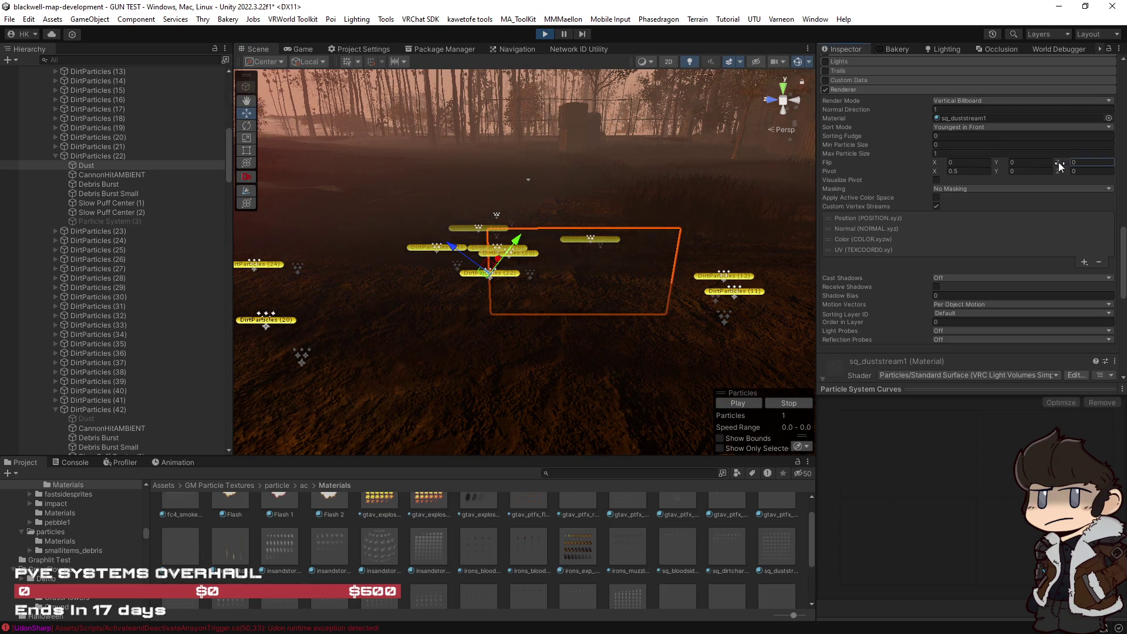
{"action": "type", "text": "0.09"}
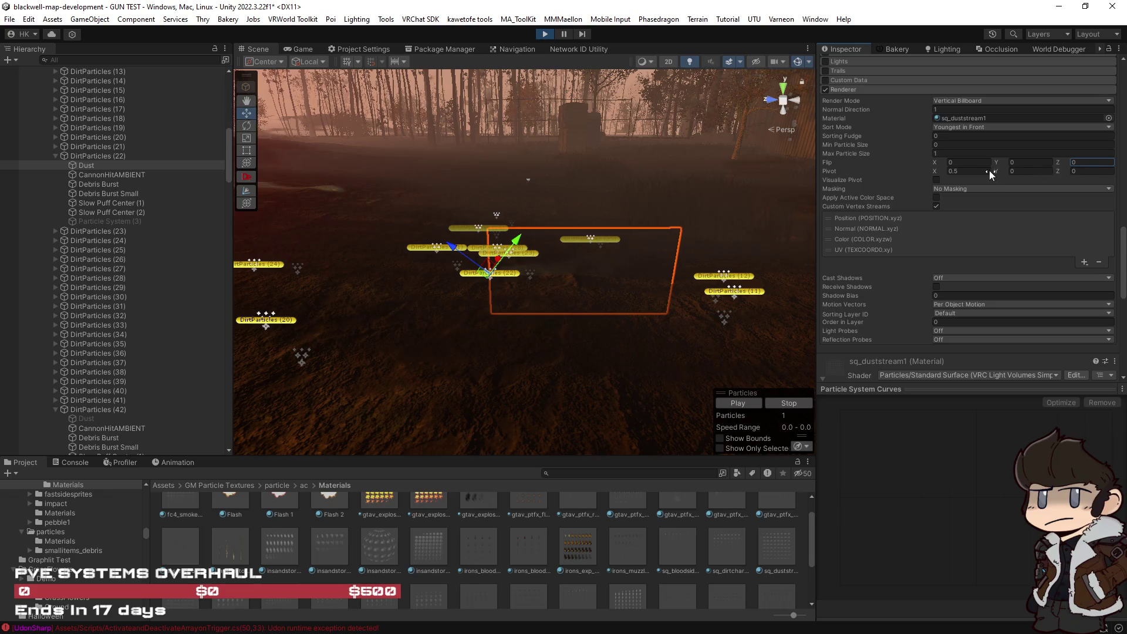
{"action": "left_click", "coordinate": [1085, 163]}
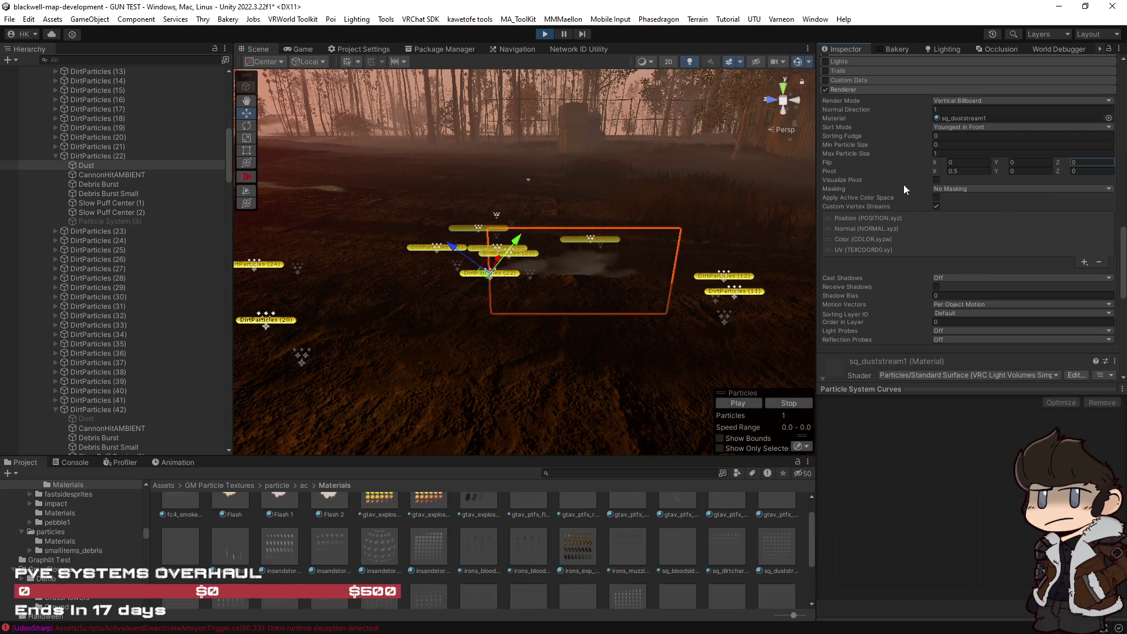
Set the Dust's Start Rotation to 90 and replay the preview.
{"action": "scroll", "coordinate": [903, 183], "scroll_direction": "up", "scroll_amount": 10}
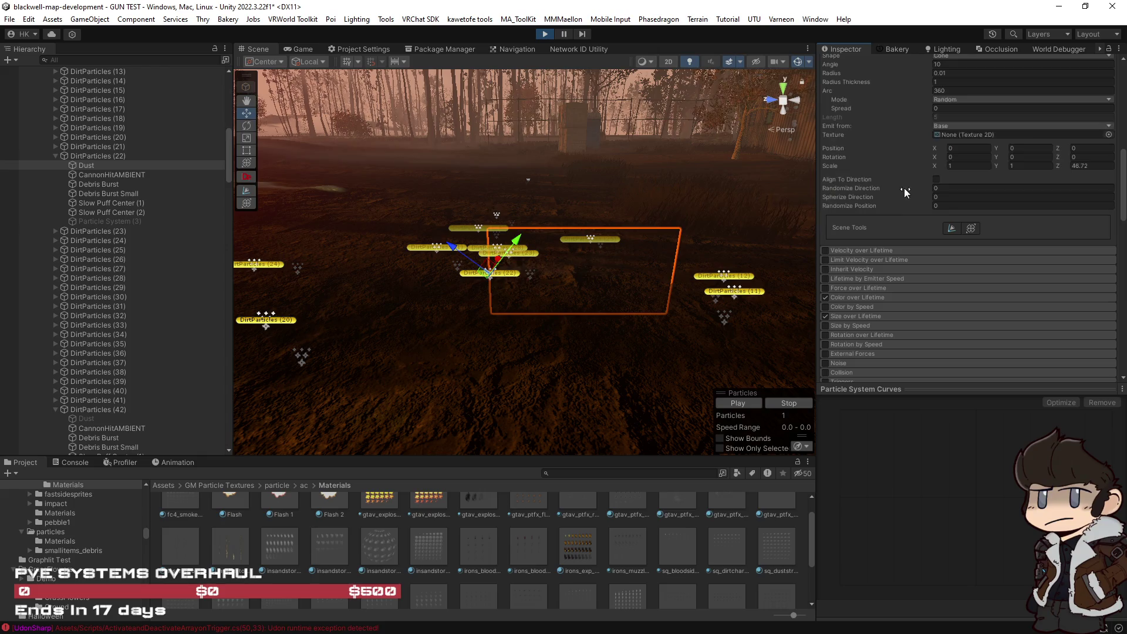
{"action": "scroll", "coordinate": [905, 201], "scroll_direction": "up", "scroll_amount": 3}
{"action": "scroll", "coordinate": [905, 201], "scroll_direction": "up", "scroll_amount": 5}
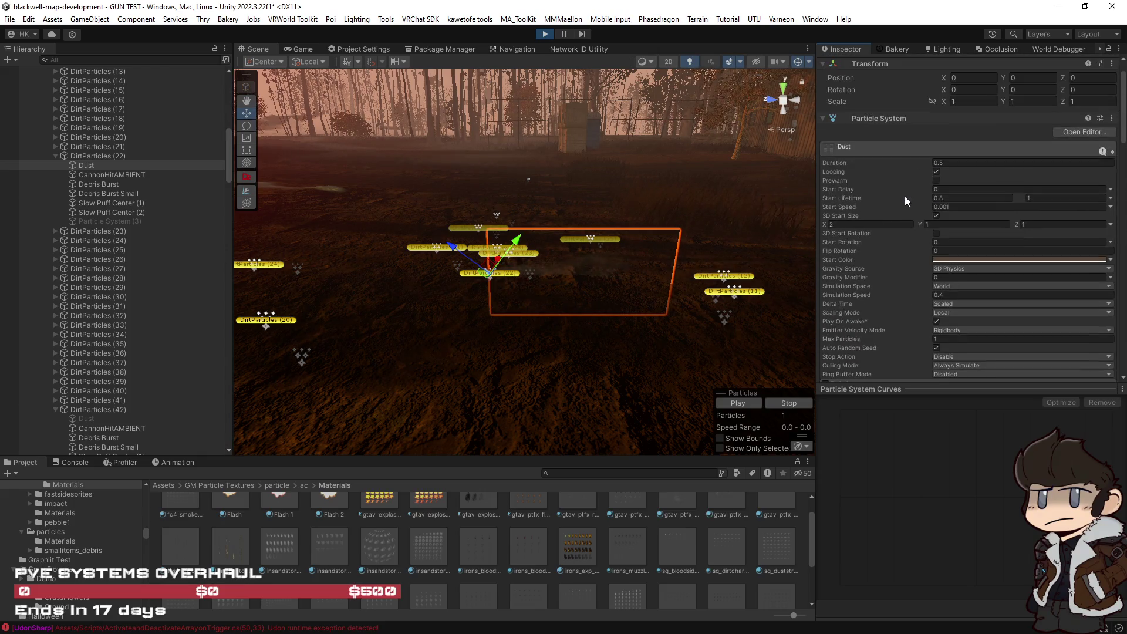
{"action": "left_click", "coordinate": [934, 242]}
{"action": "left_click_drag", "start_coordinate": [964, 247], "coordinate": [999, 250]}
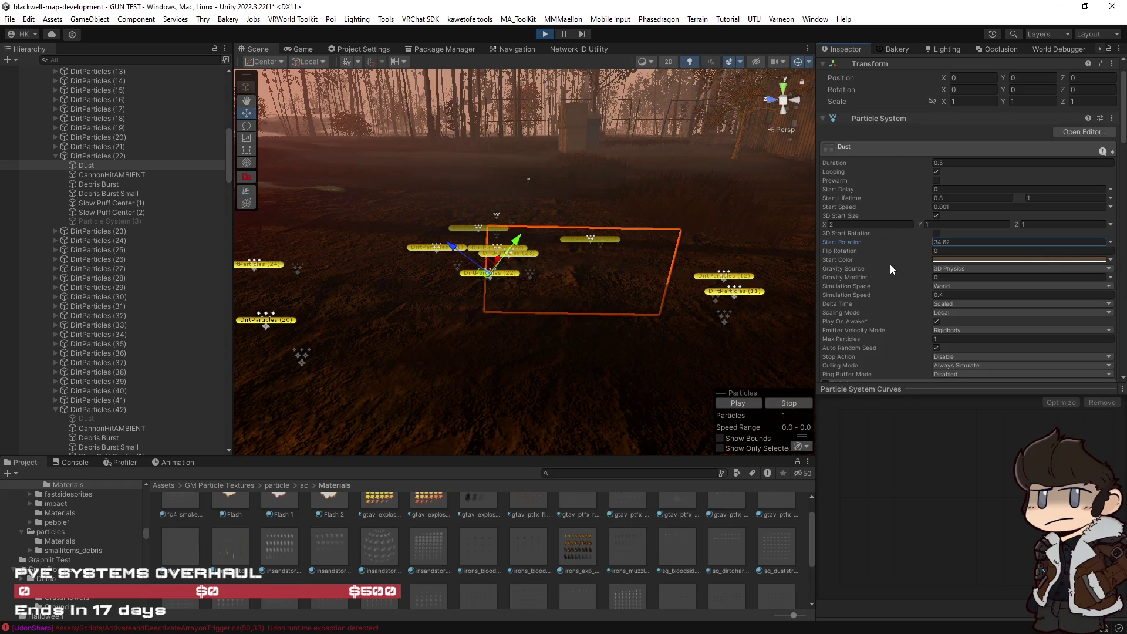
{"action": "mouse_move", "coordinate": [679, 311]}
{"action": "left_mouse_down"}
{"action": "mouse_move", "coordinate": [682, 322]}
{"action": "mouse_move", "coordinate": [679, 284]}
{"action": "mouse_move", "coordinate": [837, 399]}
{"action": "mouse_move", "coordinate": [1022, 375]}
{"action": "mouse_move", "coordinate": [839, 343]}
{"action": "left_mouse_up"}
{"action": "left_click", "coordinate": [967, 246]}
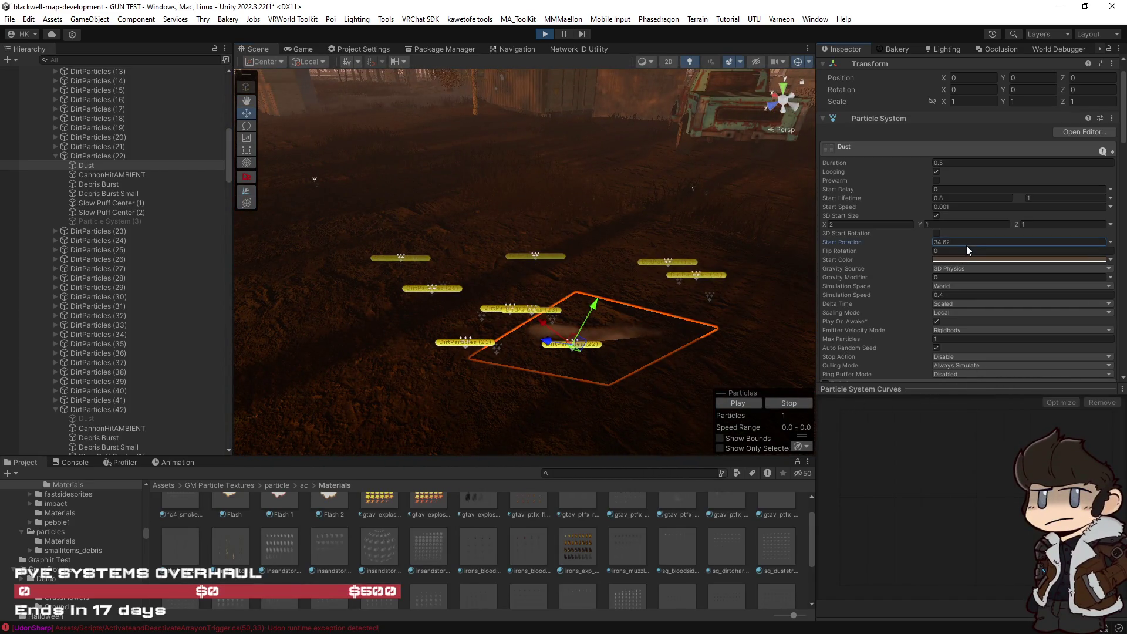
{"action": "mouse_move", "coordinate": [746, 410]}
{"action": "left_mouse_down"}
{"action": "mouse_move", "coordinate": [707, 312]}
{"action": "mouse_move", "coordinate": [758, 275]}
{"action": "left_mouse_up"}
{"action": "left_click", "coordinate": [969, 241]}
{"action": "type", "text": "90"}
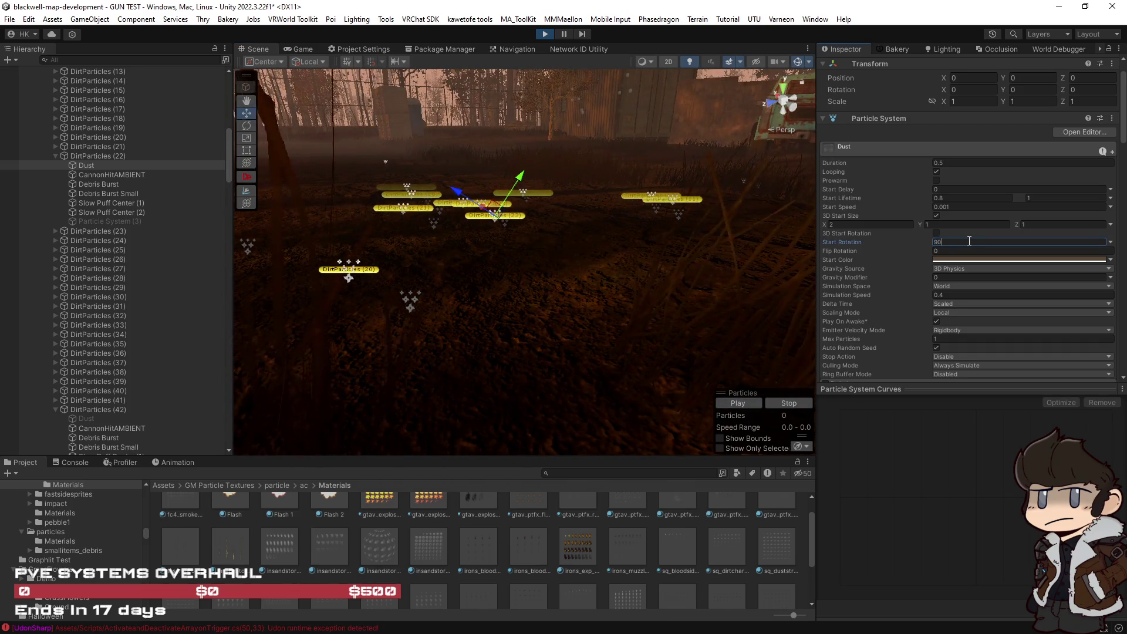
{"action": "left_click", "coordinate": [737, 405]}
{"action": "mouse_move", "coordinate": [692, 292]}
{"action": "left_mouse_down"}
{"action": "mouse_move", "coordinate": [536, 270]}
{"action": "mouse_move", "coordinate": [621, 297]}
{"action": "mouse_move", "coordinate": [610, 276]}
{"action": "left_mouse_up"}
Reset Start Rotation to 0 and enable 3D Start Rotation.
{"action": "double_click", "coordinate": [965, 240]}
{"action": "type", "text": "0"}
{"action": "left_click", "coordinate": [956, 249]}
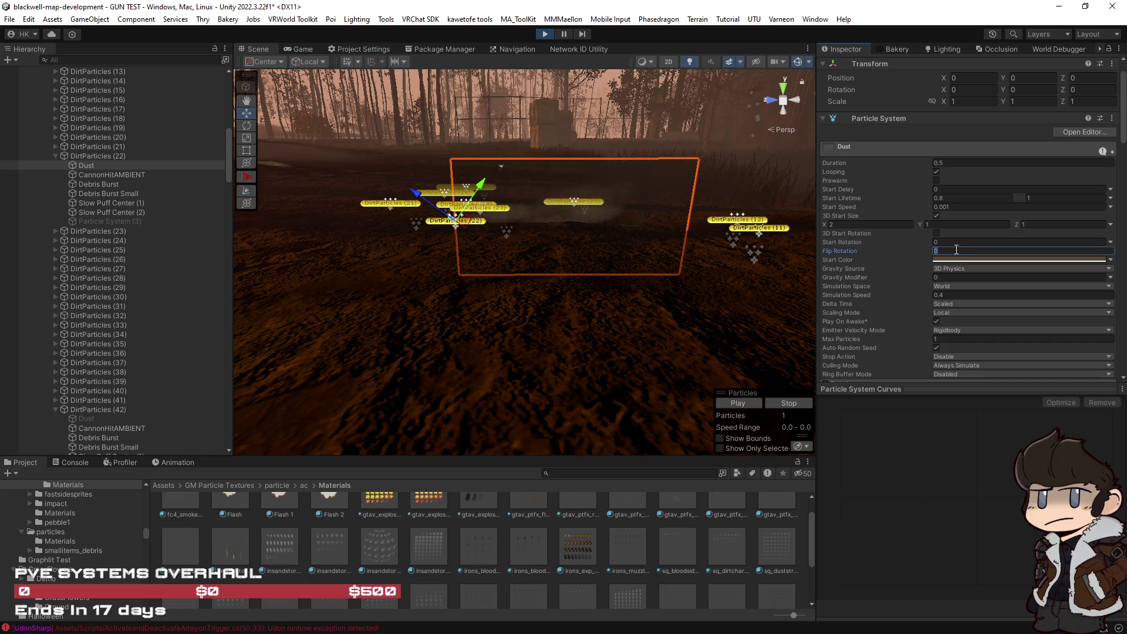
{"action": "type", "text": "90"}
{"action": "left_click", "coordinate": [749, 404]}
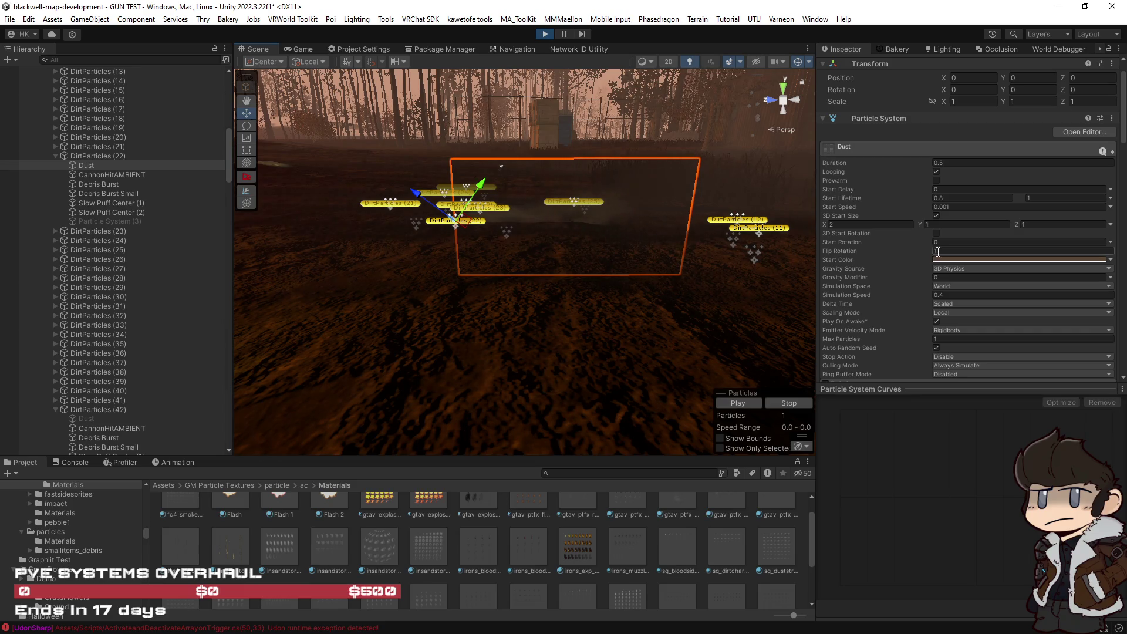
{"action": "left_click_drag", "start_coordinate": [862, 252], "coordinate": [868, 252]}
{"action": "key", "text": "BackSpace"}
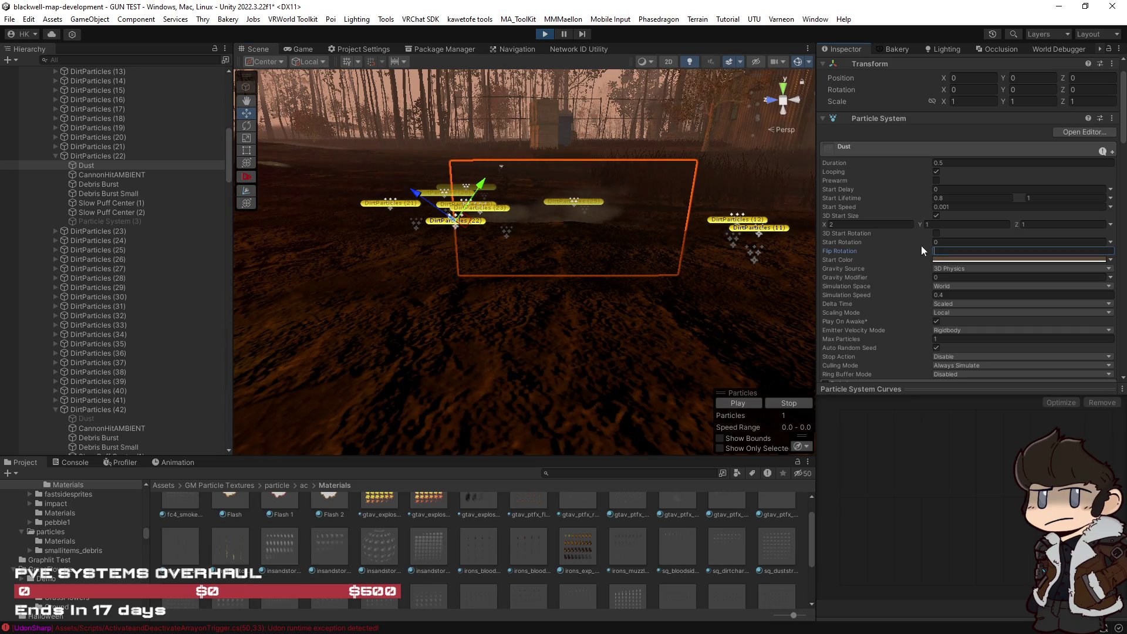
{"action": "left_click", "coordinate": [935, 233]}
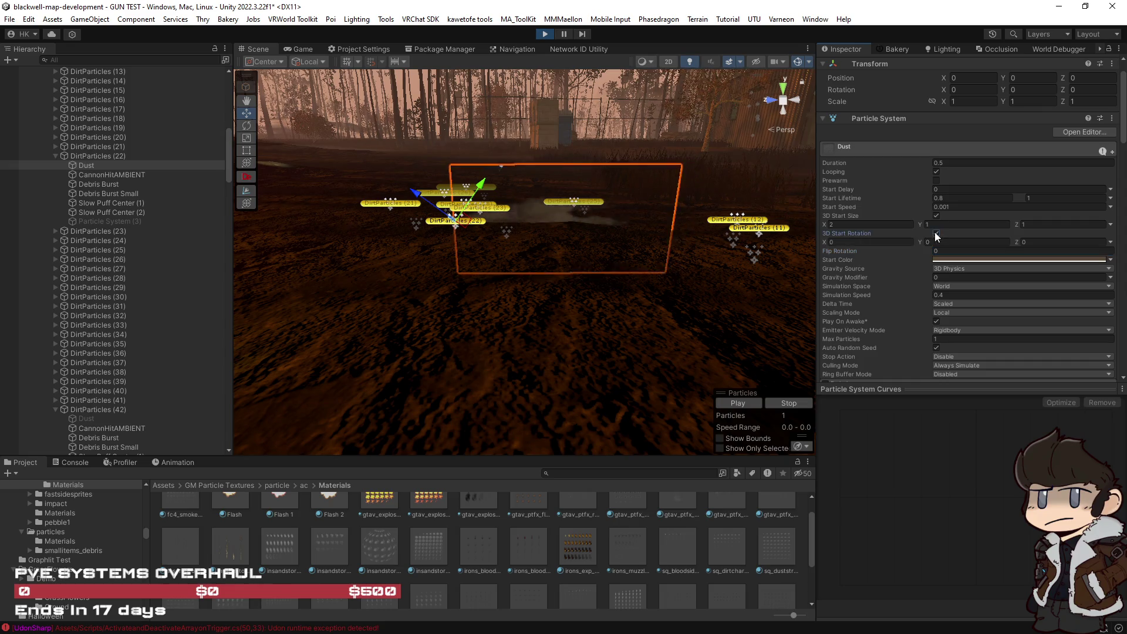
{"action": "left_click", "coordinate": [738, 404]}
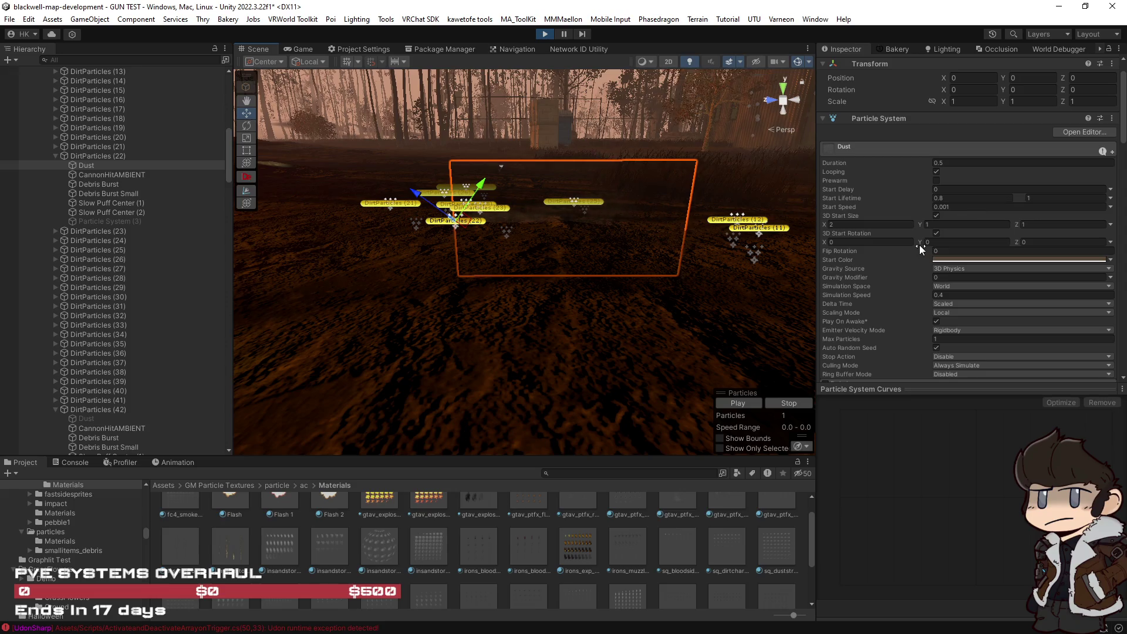
Experiment with per-axis start rotations, setting Z to 90.
{"action": "left_click_drag", "start_coordinate": [919, 243], "coordinate": [962, 245]}
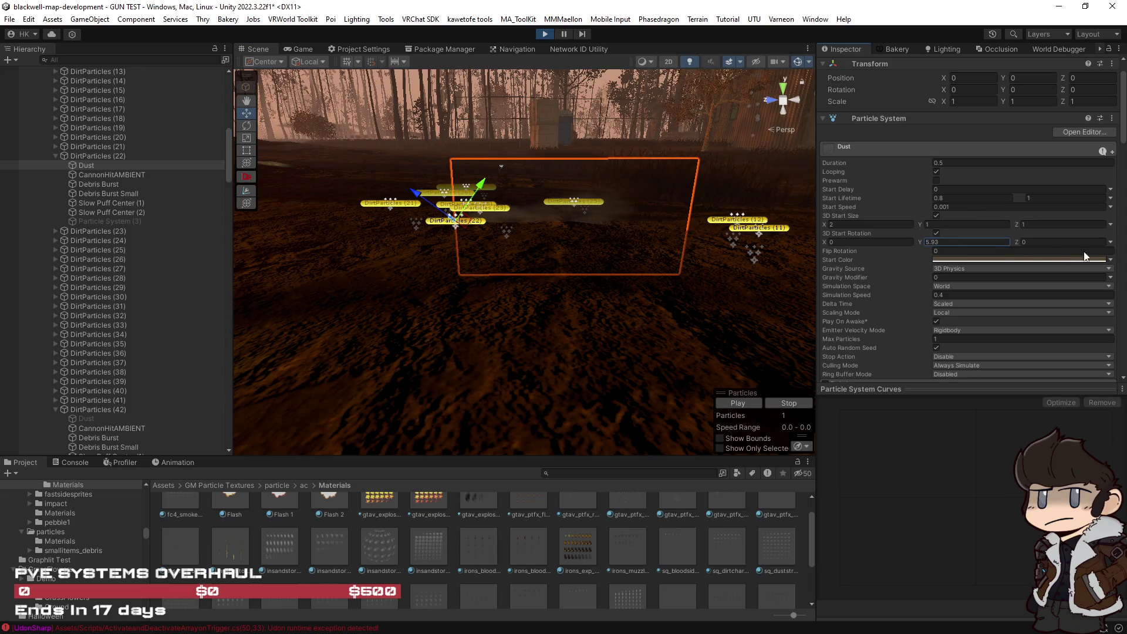
{"action": "left_click_drag", "start_coordinate": [266, 283], "coordinate": [950, 310]}
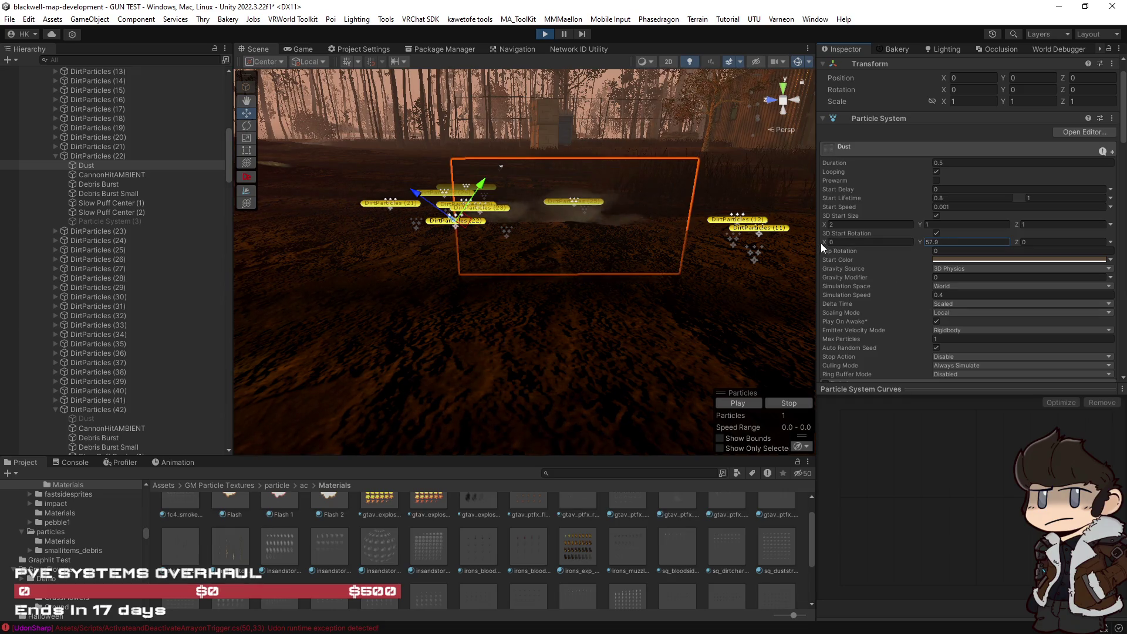
{"action": "mouse_move", "coordinate": [822, 241]}
{"action": "left_mouse_down"}
{"action": "mouse_move", "coordinate": [1115, 244]}
{"action": "mouse_move", "coordinate": [433, 307]}
{"action": "left_mouse_up"}
{"action": "mouse_move", "coordinate": [1023, 241]}
{"action": "left_mouse_down"}
{"action": "mouse_move", "coordinate": [1121, 243]}
{"action": "mouse_move", "coordinate": [265, 277]}
{"action": "mouse_move", "coordinate": [468, 298]}
{"action": "mouse_move", "coordinate": [797, 286]}
{"action": "left_mouse_up"}
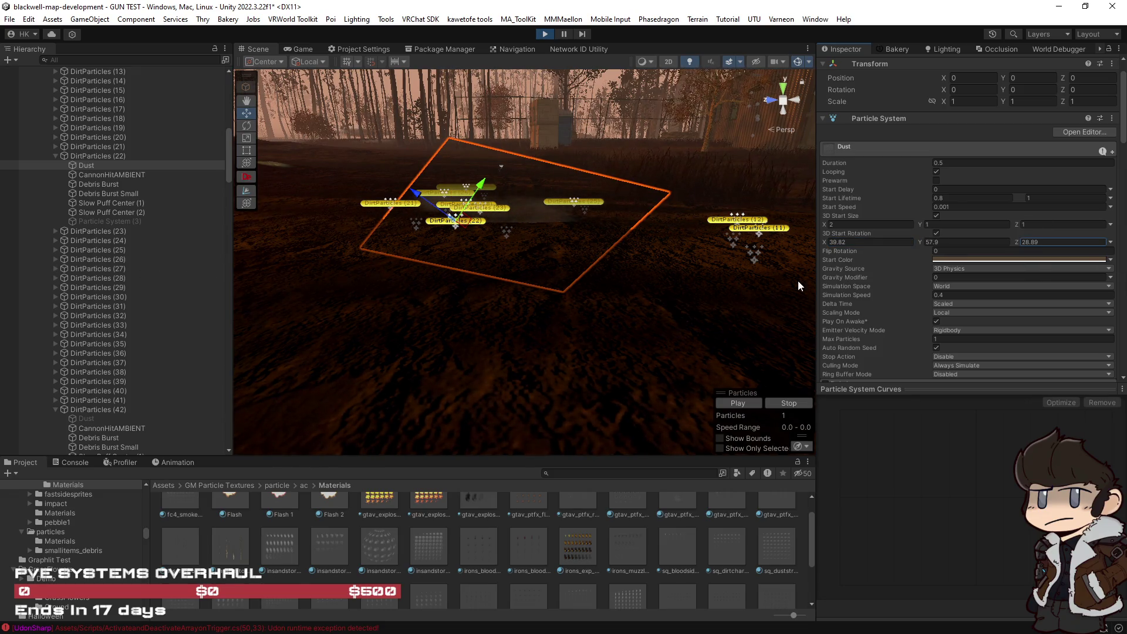
{"action": "type", "text": "90"}
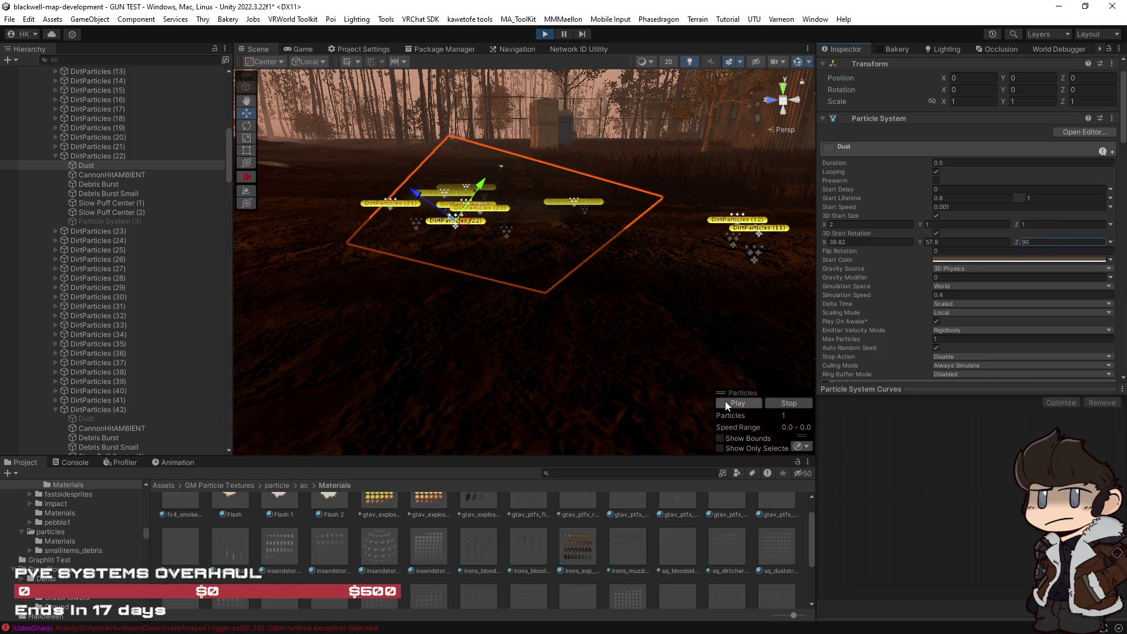
{"action": "left_click", "coordinate": [728, 404]}
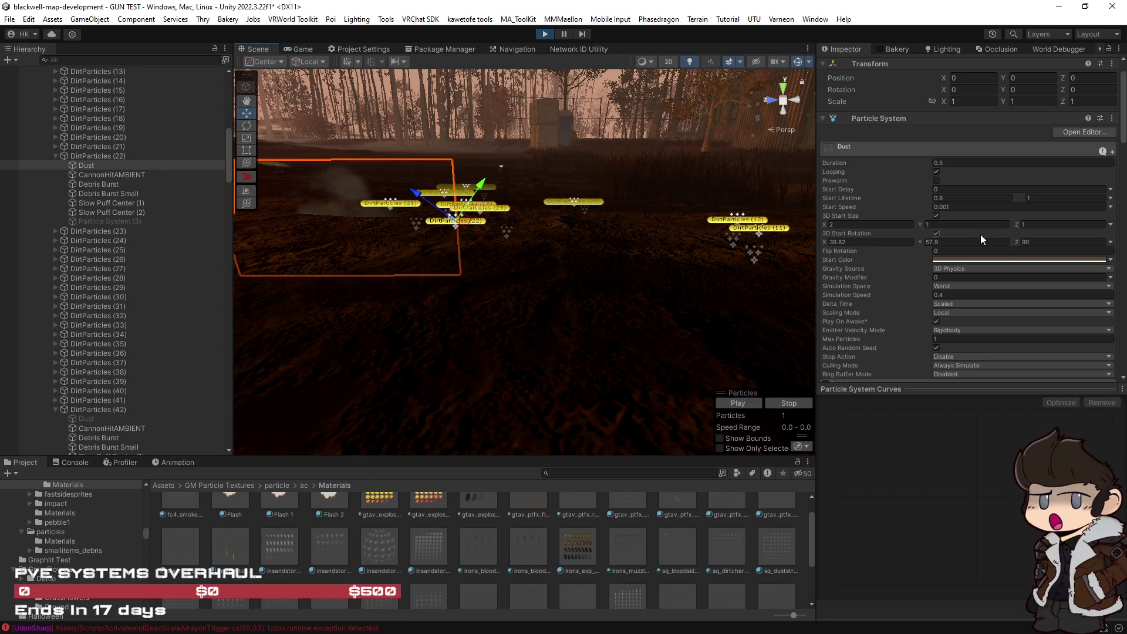
Zero the Y start rotation and turn 3D Start Rotation off.
{"action": "left_click", "coordinate": [961, 241]}
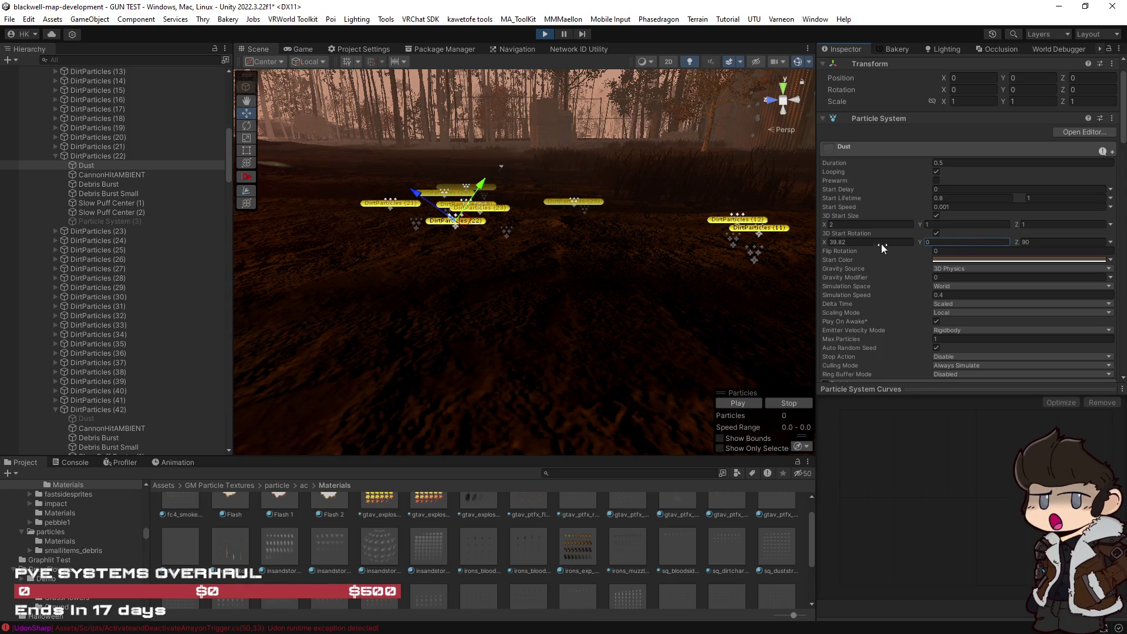
{"action": "left_click", "coordinate": [881, 243]}
{"action": "type", "text": "0"}
{"action": "left_click", "coordinate": [1037, 241]}
{"action": "left_click", "coordinate": [936, 233]}
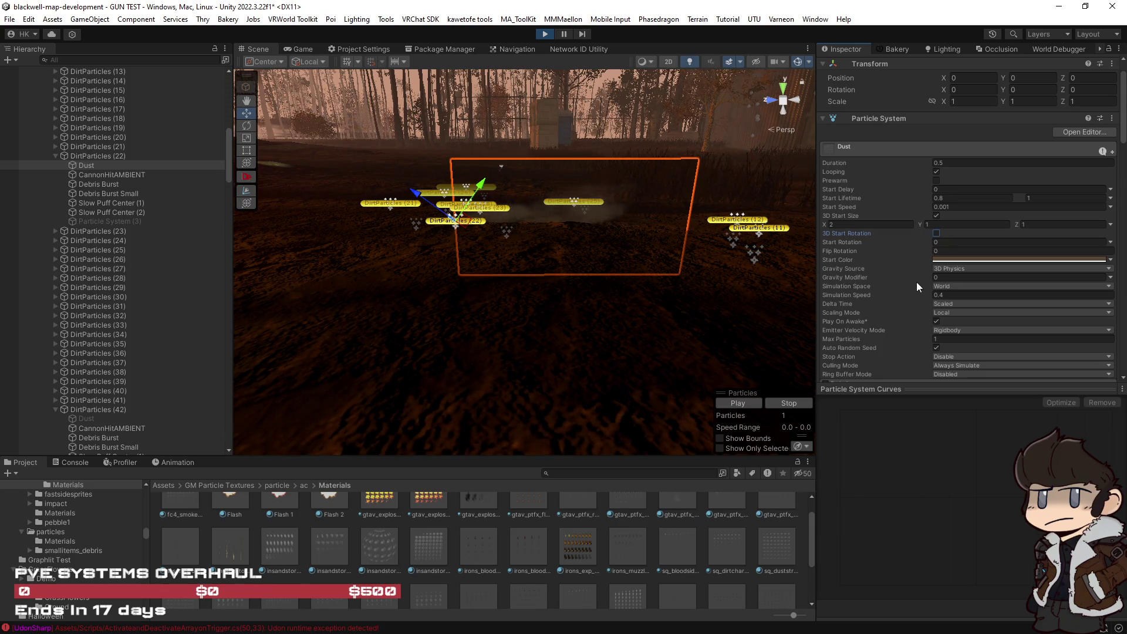
Change the Dust Renderer's Render Mode to Billboard.
{"action": "scroll", "coordinate": [917, 282], "scroll_direction": "down", "scroll_amount": 10}
{"action": "scroll", "coordinate": [917, 282], "scroll_direction": "down", "scroll_amount": 5}
{"action": "left_click", "coordinate": [956, 196]}
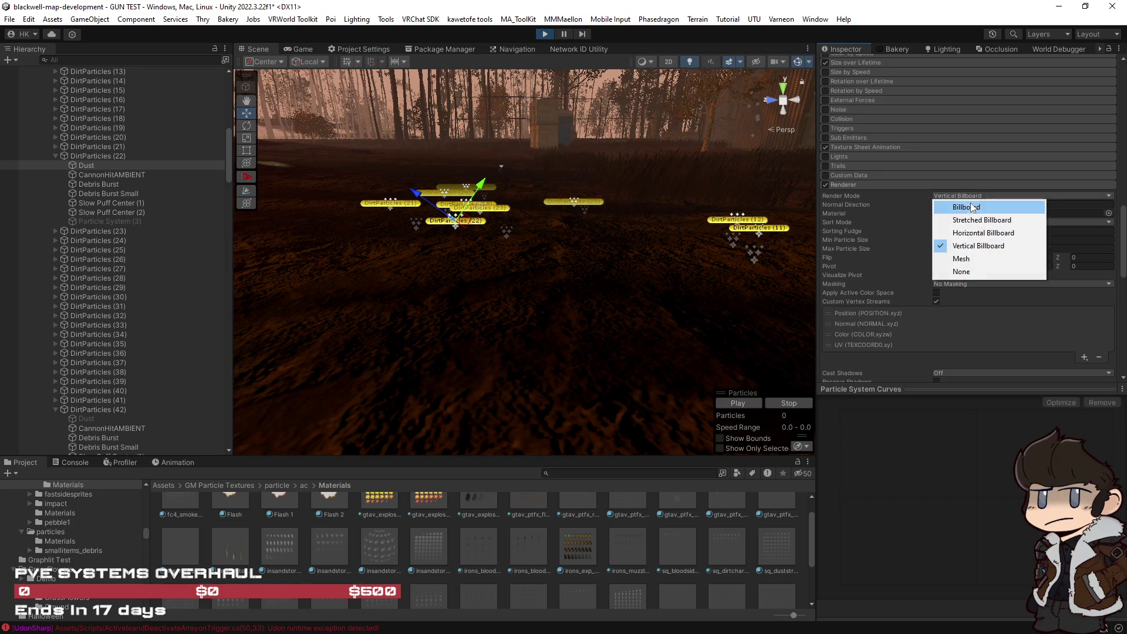
{"action": "left_click", "coordinate": [966, 207]}
{"action": "left_click_drag", "start_coordinate": [503, 269], "coordinate": [780, 285]}
{"action": "mouse_move", "coordinate": [749, 404]}
{"action": "left_mouse_down"}
{"action": "mouse_move", "coordinate": [712, 356]}
{"action": "mouse_move", "coordinate": [634, 357]}
{"action": "mouse_move", "coordinate": [685, 352]}
{"action": "mouse_move", "coordinate": [327, 294]}
{"action": "mouse_move", "coordinate": [250, 257]}
{"action": "mouse_move", "coordinate": [41, 265]}
{"action": "mouse_move", "coordinate": [48, 286]}
{"action": "mouse_move", "coordinate": [154, 286]}
{"action": "mouse_move", "coordinate": [762, 412]}
{"action": "left_mouse_up"}
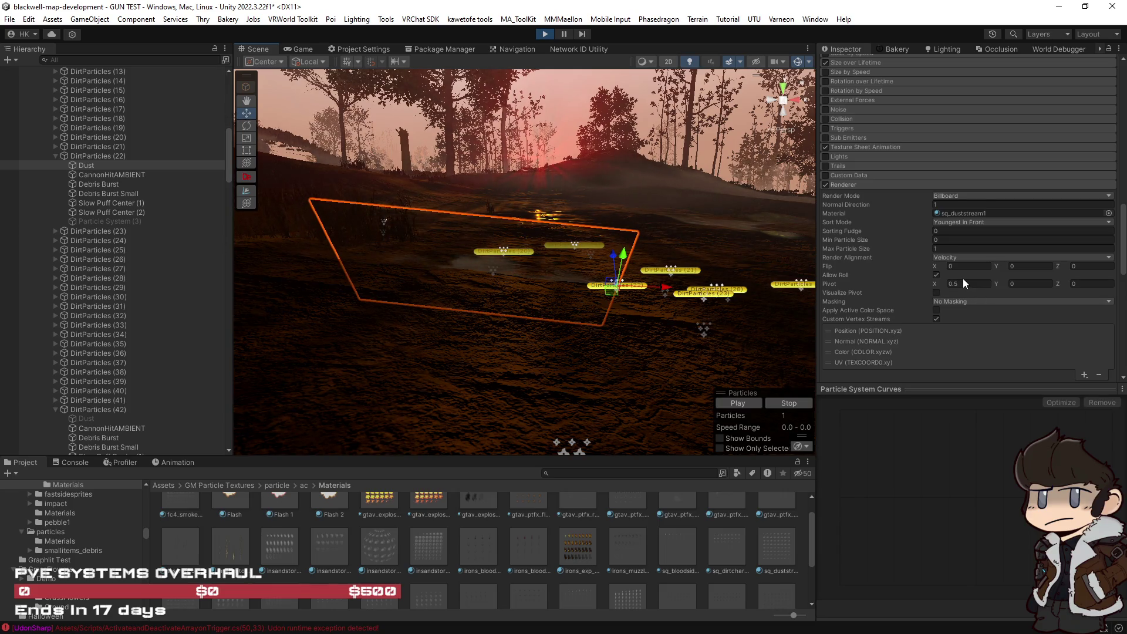
Set the Dust's Start Rotation to 90.
{"action": "left_click", "coordinate": [1022, 267]}
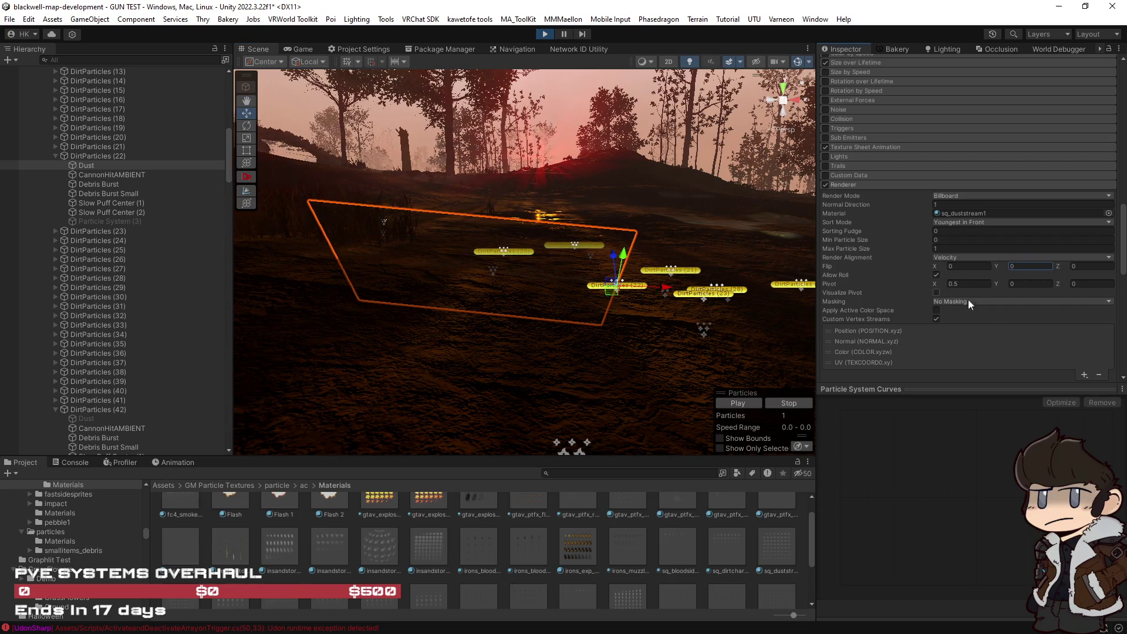
{"action": "scroll", "coordinate": [989, 315], "scroll_direction": "up", "scroll_amount": 15}
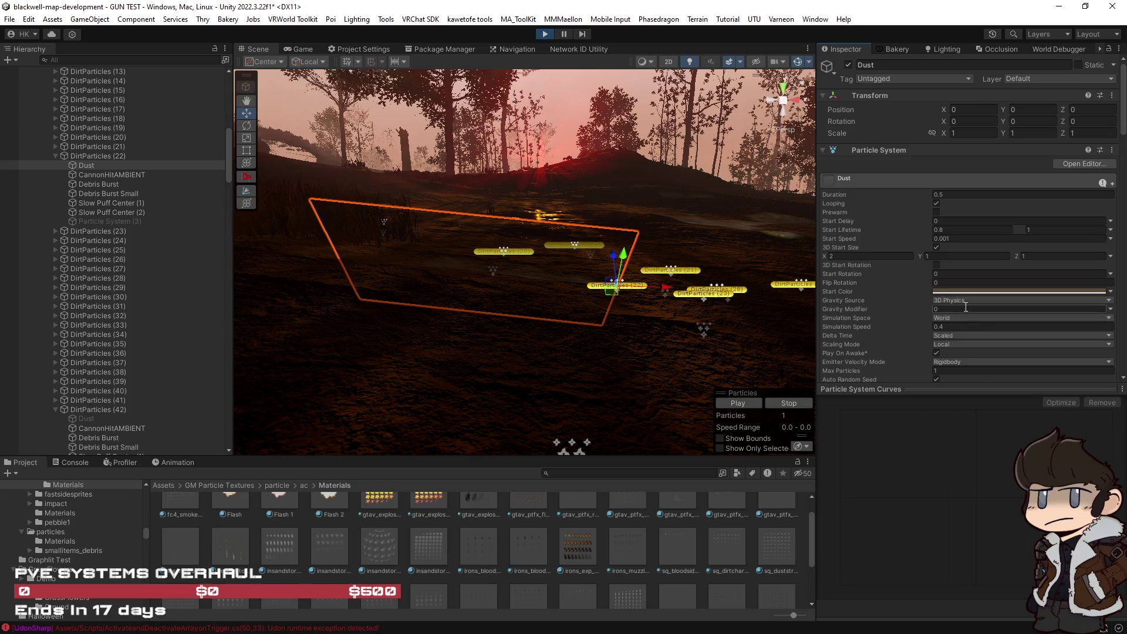
{"action": "scroll", "coordinate": [966, 306], "scroll_direction": "down", "scroll_amount": 1}
{"action": "mouse_move", "coordinate": [925, 242]}
{"action": "left_mouse_down"}
{"action": "mouse_move", "coordinate": [977, 247]}
{"action": "mouse_move", "coordinate": [19, 268]}
{"action": "left_mouse_up"}
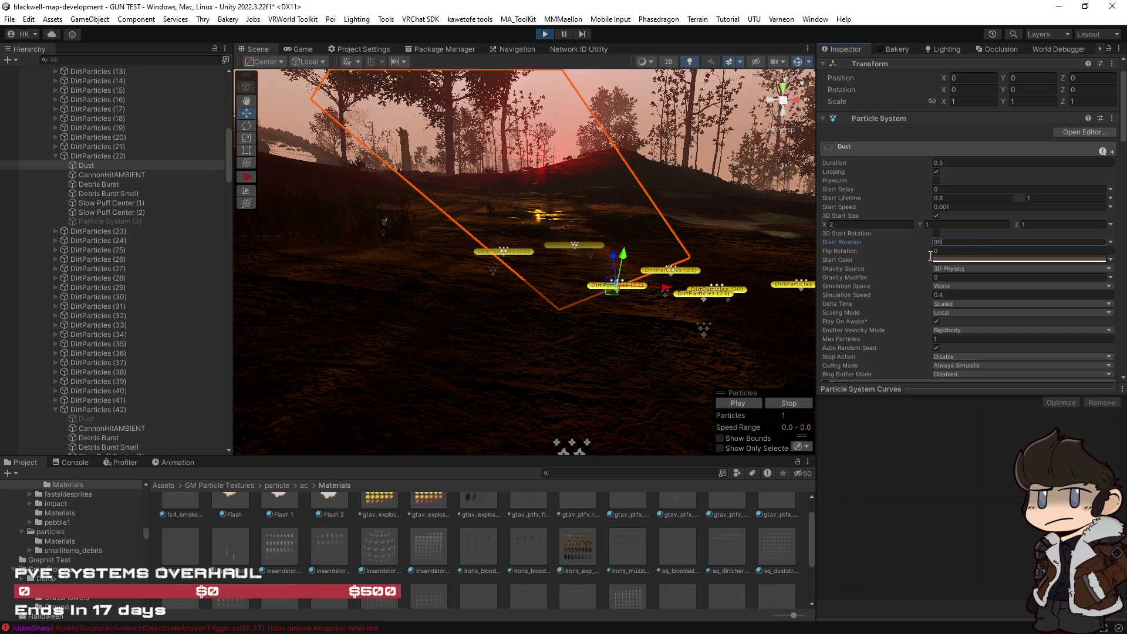
{"action": "key", "text": "Return"}
{"action": "mouse_move", "coordinate": [501, 312]}
{"action": "left_mouse_down"}
{"action": "mouse_move", "coordinate": [730, 296]}
{"action": "mouse_move", "coordinate": [717, 312]}
{"action": "mouse_move", "coordinate": [600, 301]}
{"action": "mouse_move", "coordinate": [780, 311]}
{"action": "left_mouse_up"}
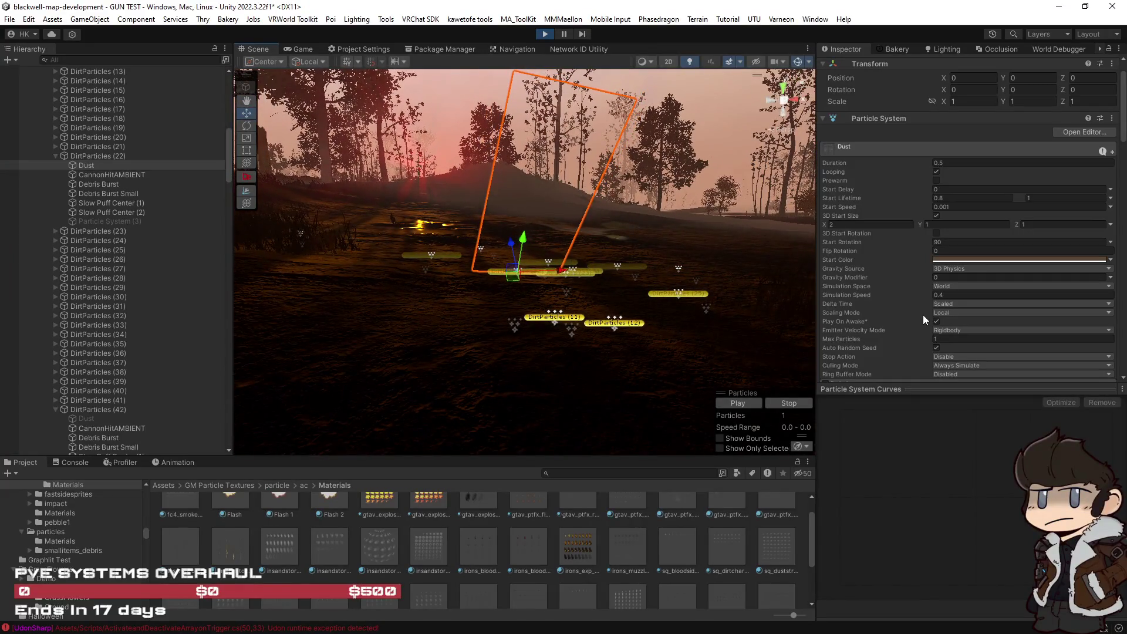
{"action": "scroll", "coordinate": [923, 314], "scroll_direction": "down", "scroll_amount": 4}
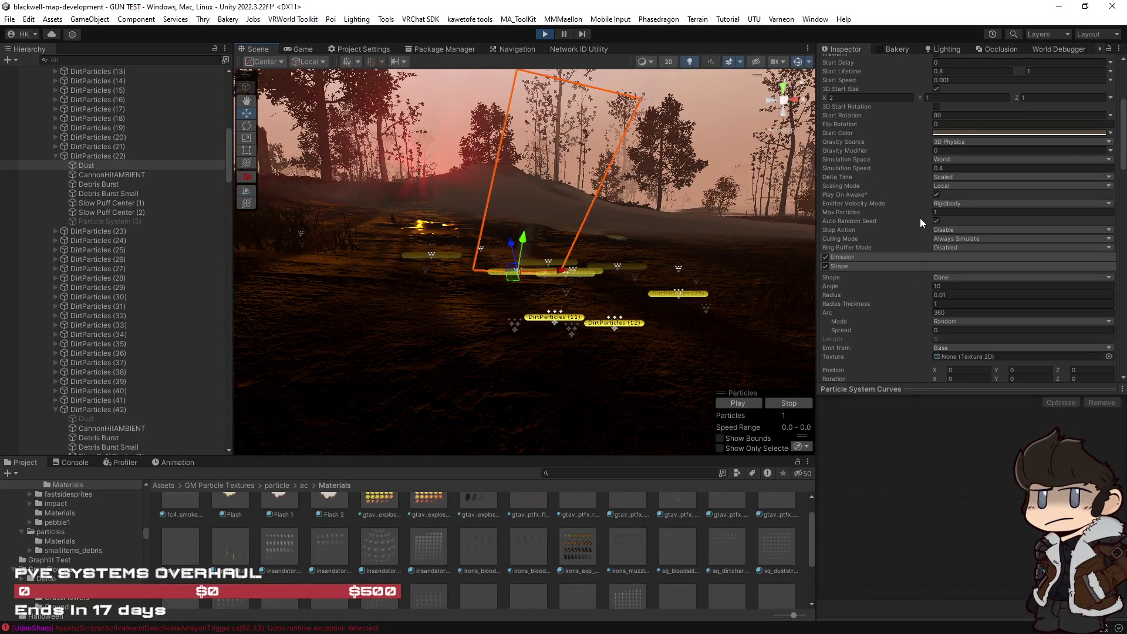
{"action": "scroll", "coordinate": [916, 203], "scroll_direction": "down", "scroll_amount": 4}
Filter the Hierarchy by 'dust' and select all the Dust (1) copies.
{"action": "left_click", "coordinate": [110, 58]}
{"action": "type", "text": "9"}
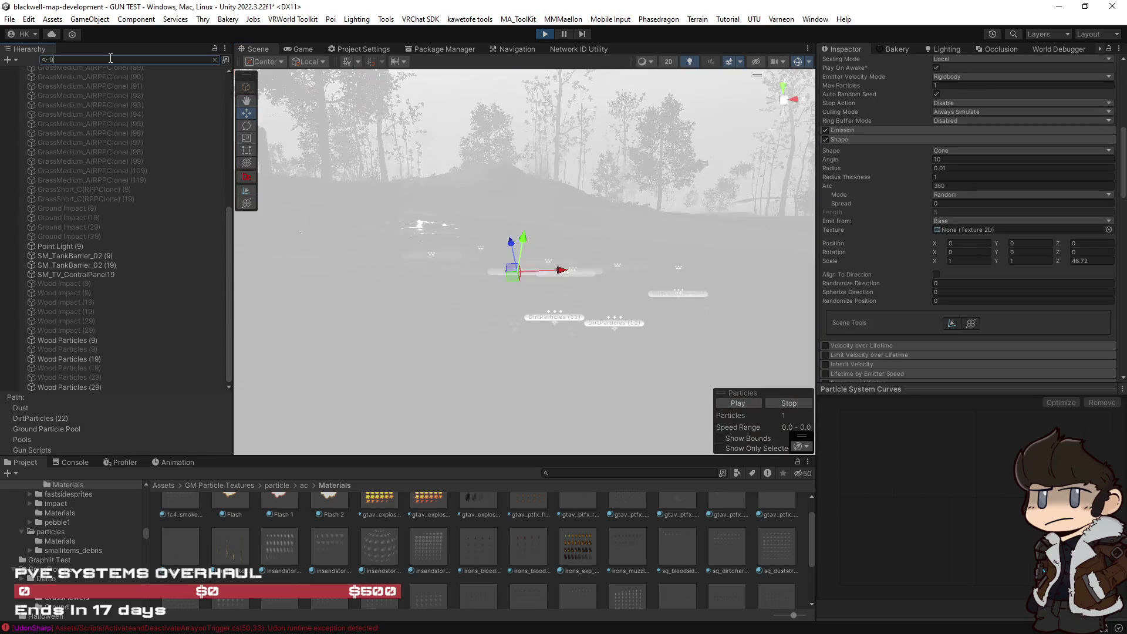
{"action": "type", "text": "dust"}
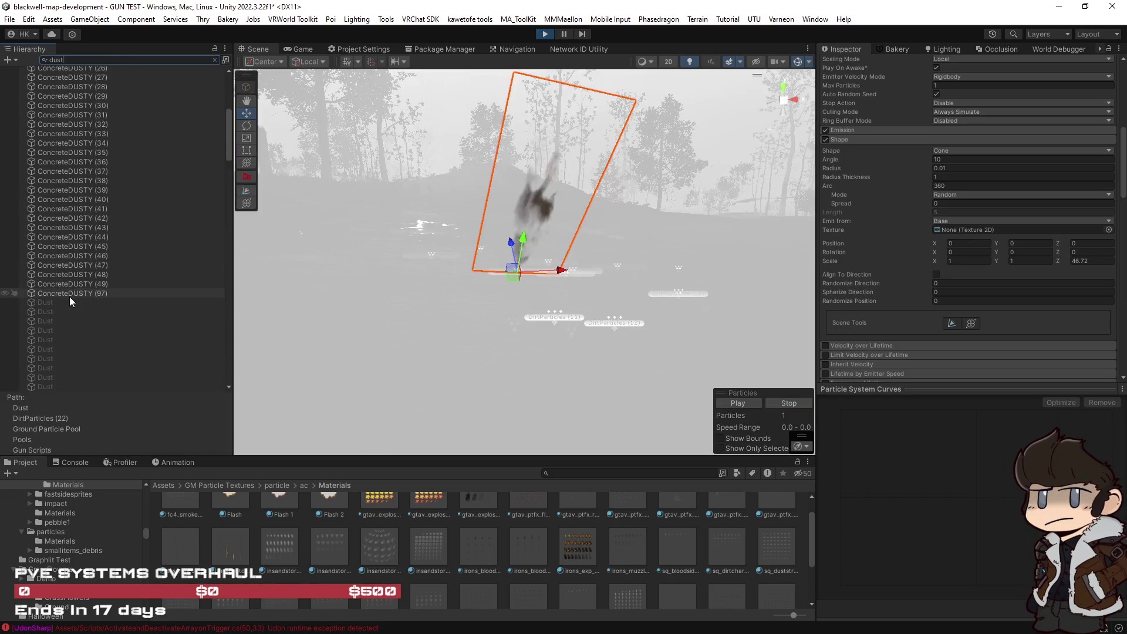
{"action": "left_click", "coordinate": [68, 302]}
{"action": "scroll", "coordinate": [90, 305], "scroll_direction": "down", "scroll_amount": 10}
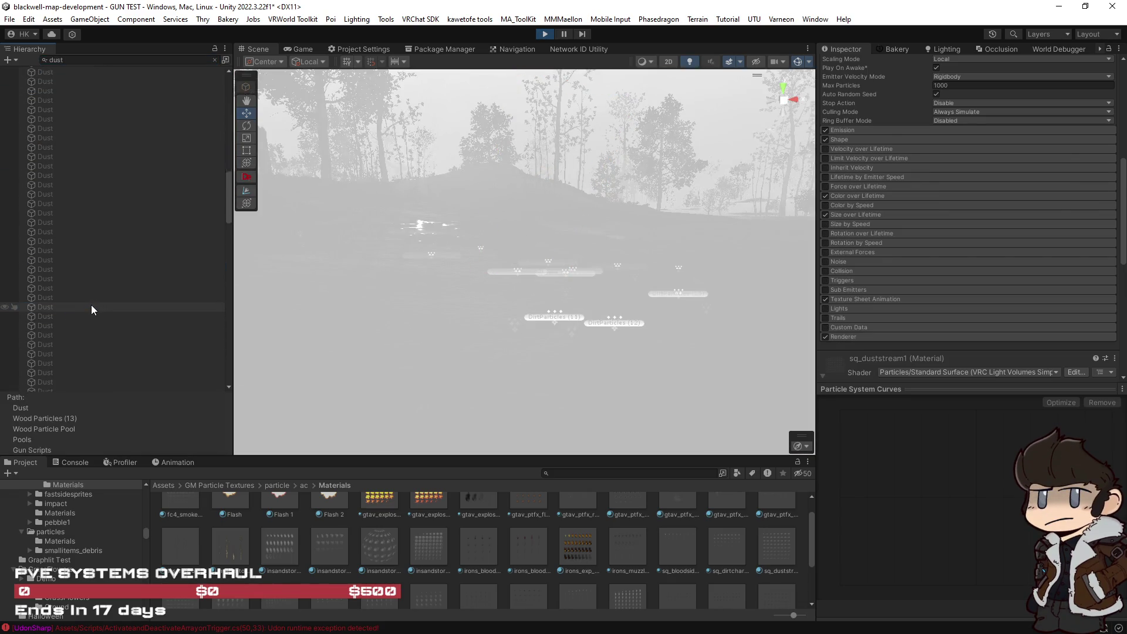
{"action": "scroll", "coordinate": [92, 304], "scroll_direction": "down", "scroll_amount": 10}
{"action": "scroll", "coordinate": [93, 304], "scroll_direction": "down", "scroll_amount": 5}
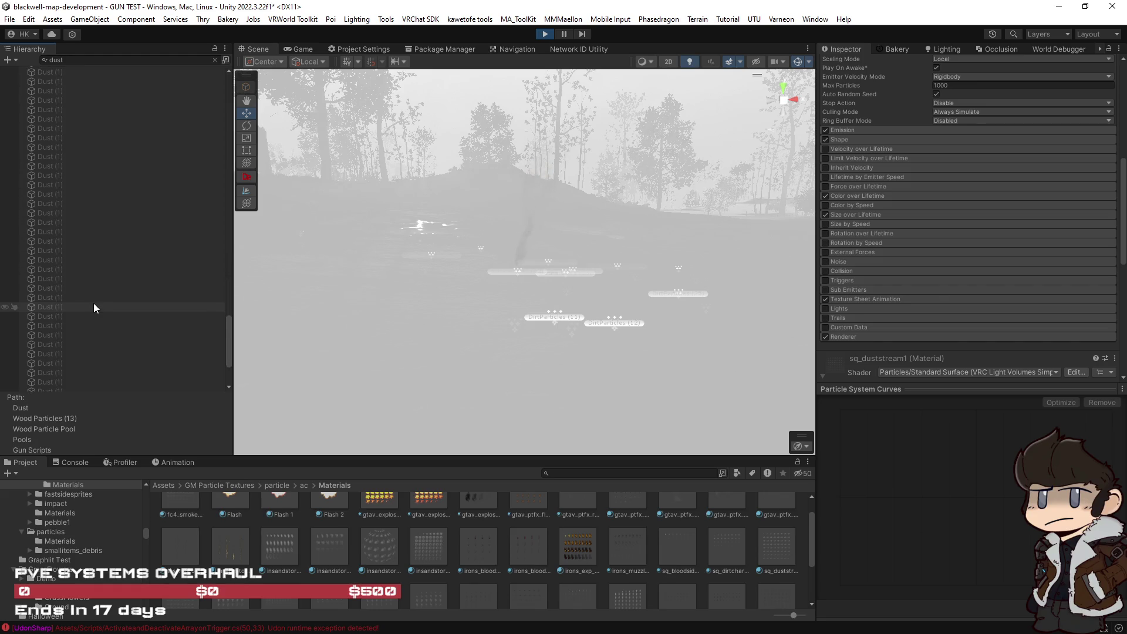
{"action": "left_click", "coordinate": [75, 367], "text": "shift"}
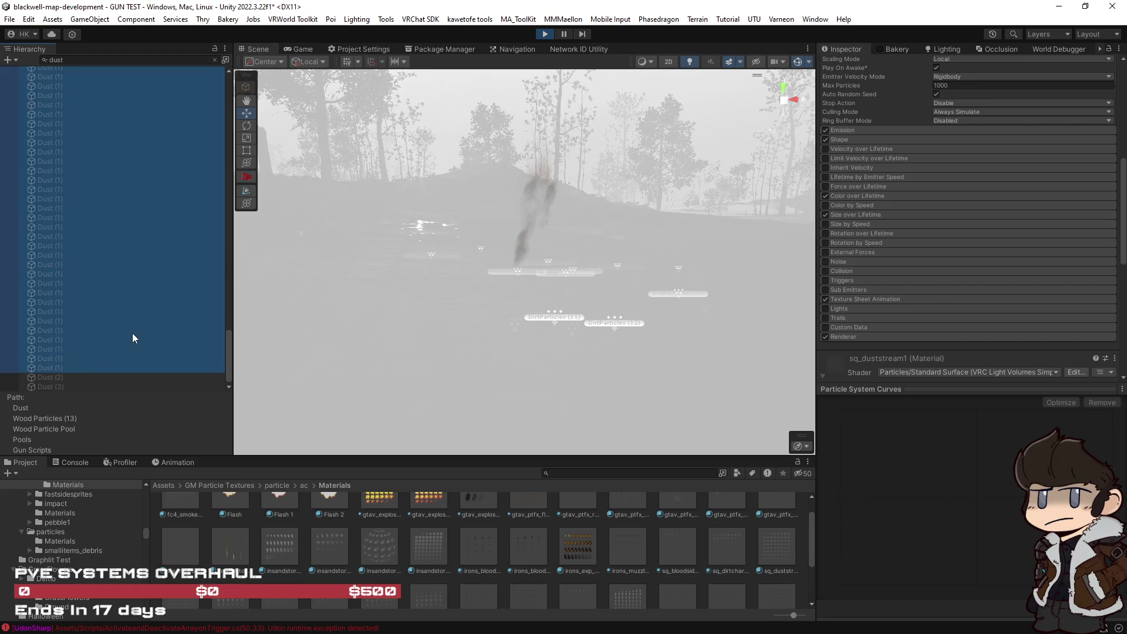
Give the copies Billboard render mode and Pivot X 0.5.
{"action": "left_click", "coordinate": [839, 139]}
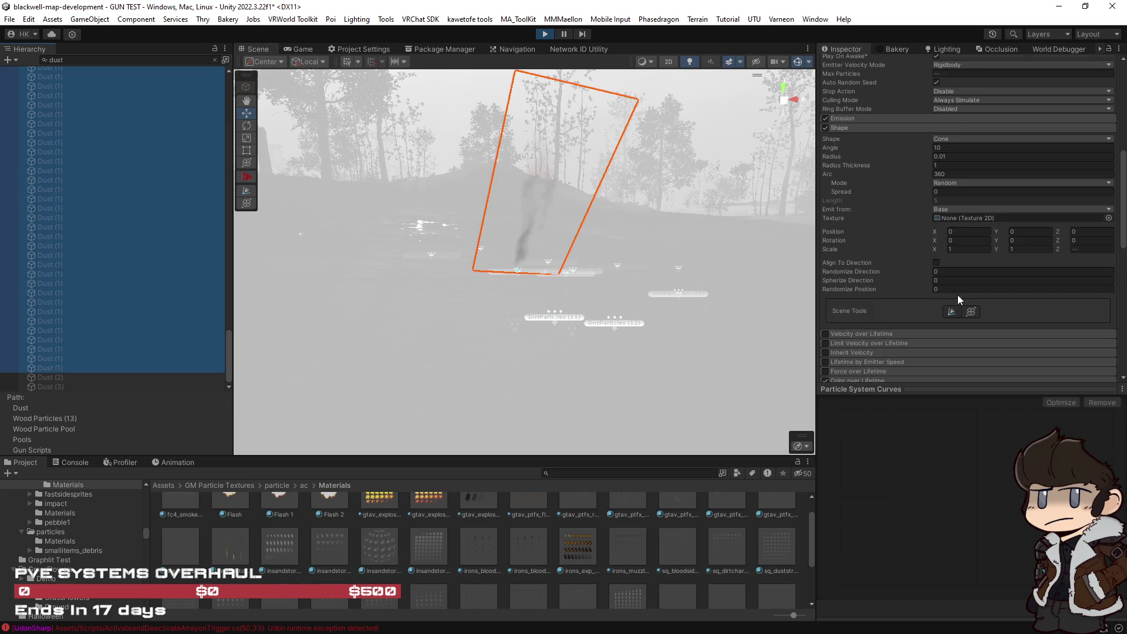
{"action": "scroll", "coordinate": [928, 329], "scroll_direction": "down", "scroll_amount": 10}
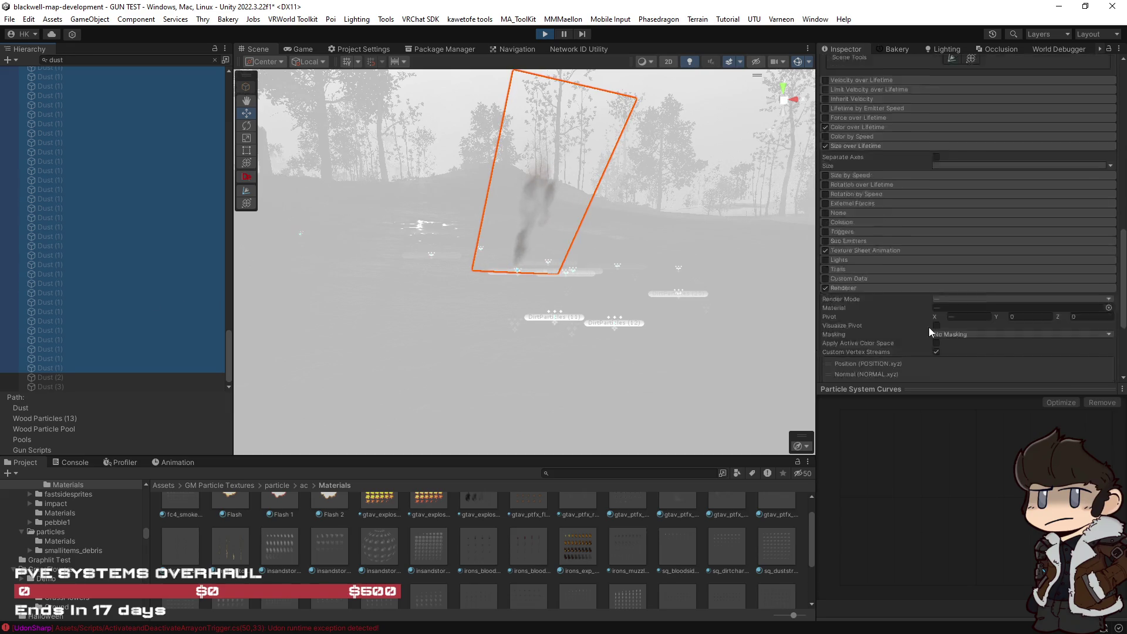
{"action": "scroll", "coordinate": [928, 326], "scroll_direction": "up", "scroll_amount": 5}
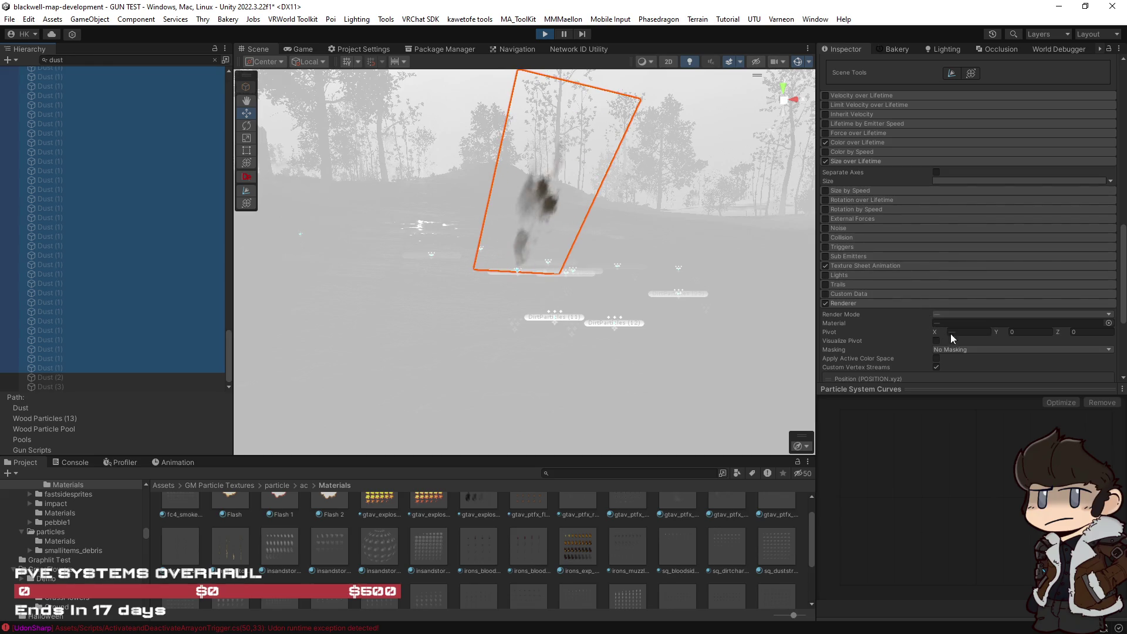
{"action": "left_click", "coordinate": [946, 314]}
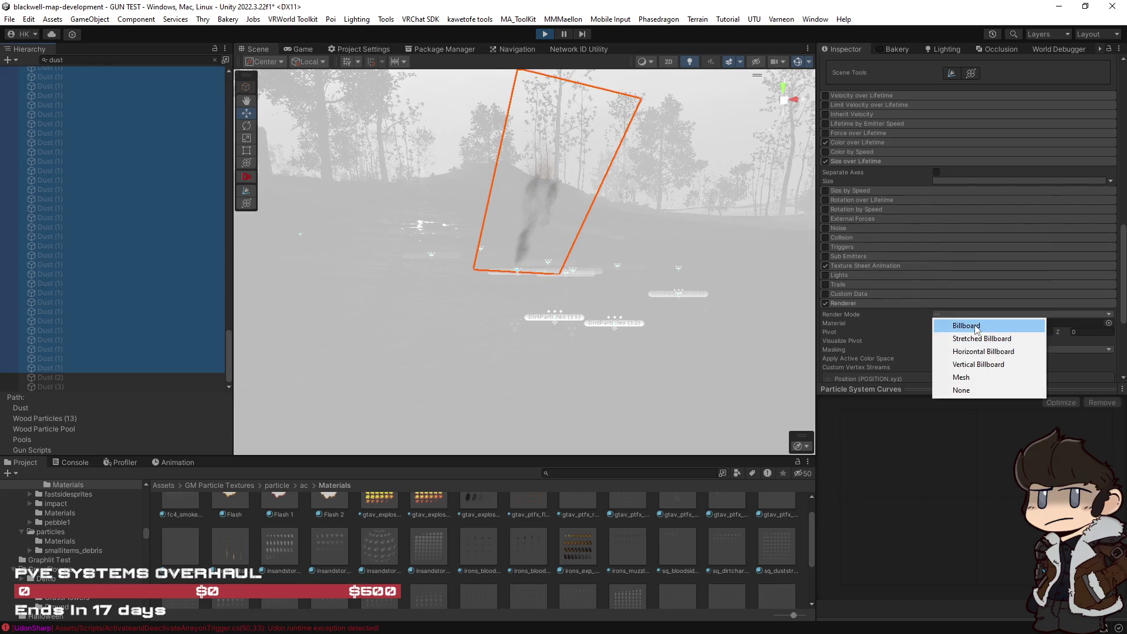
{"action": "left_click", "coordinate": [954, 324]}
{"action": "scroll", "coordinate": [864, 320], "scroll_direction": "down", "scroll_amount": 3}
{"action": "left_click", "coordinate": [974, 308]}
{"action": "type", "text": ".5"}
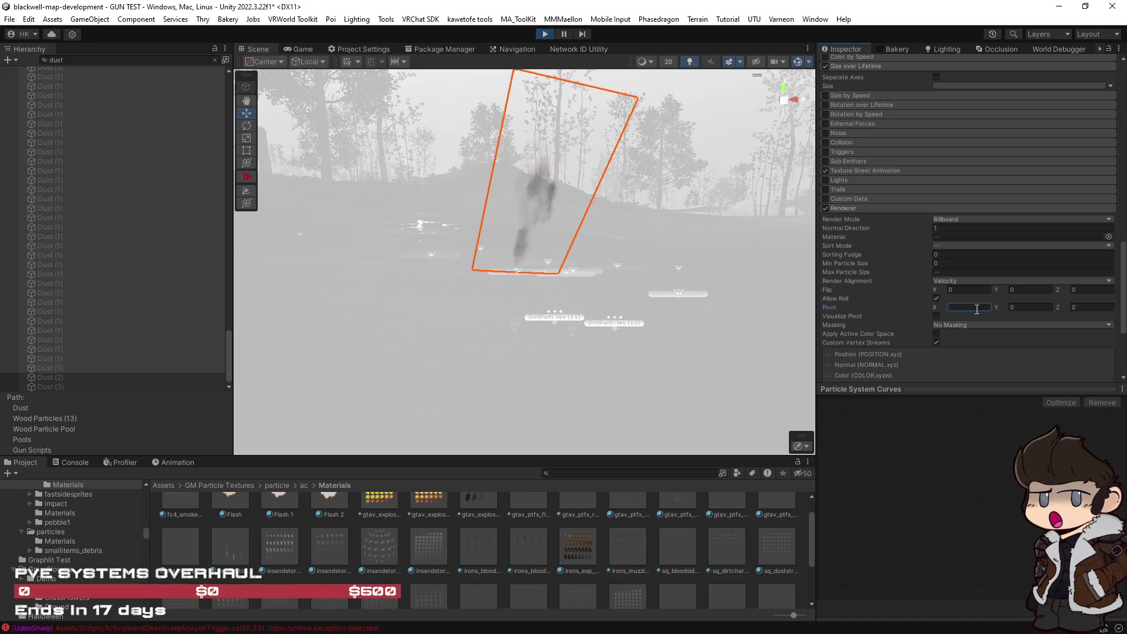
{"action": "scroll", "coordinate": [890, 318], "scroll_direction": "up", "scroll_amount": 15}
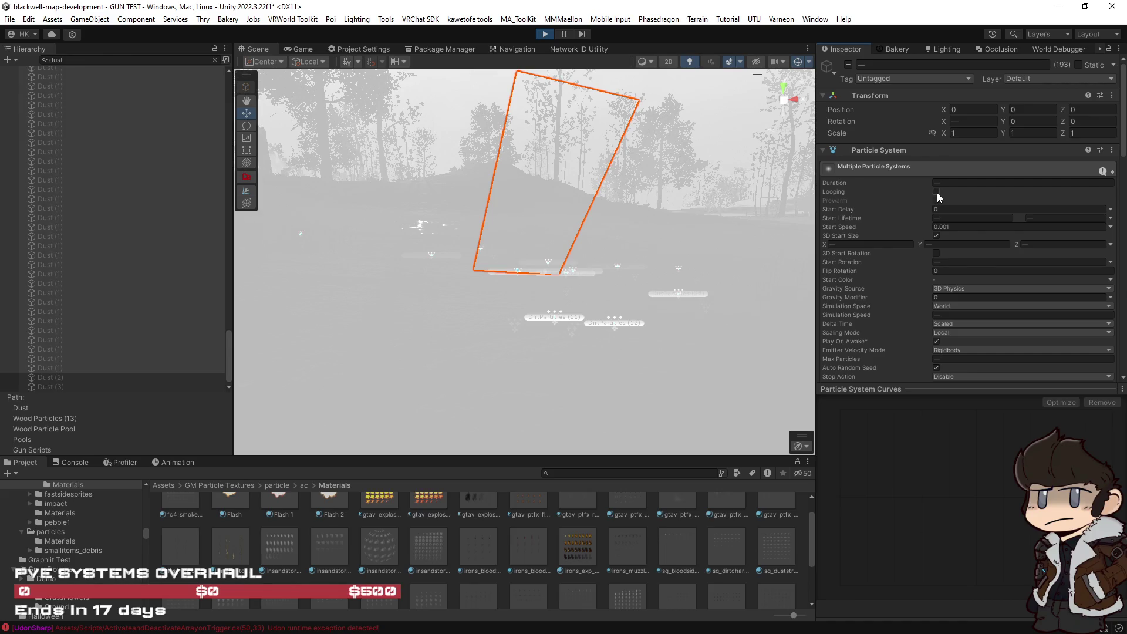
Set the copies' Start Rotation to 90.
{"action": "left_click", "coordinate": [937, 192]}
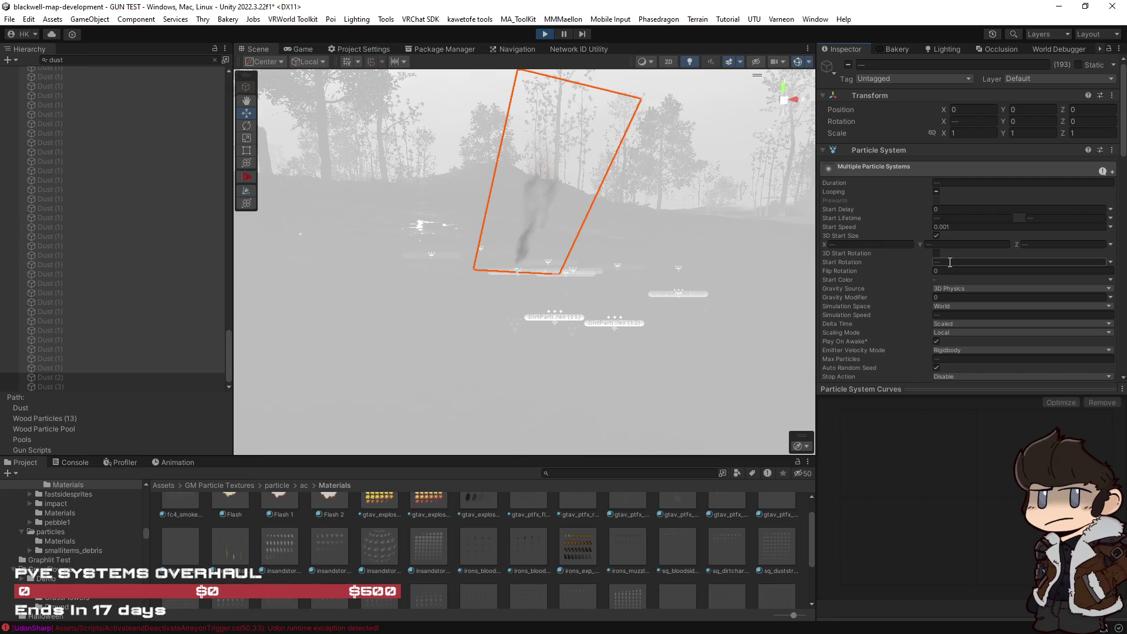
{"action": "left_click", "coordinate": [953, 263]}
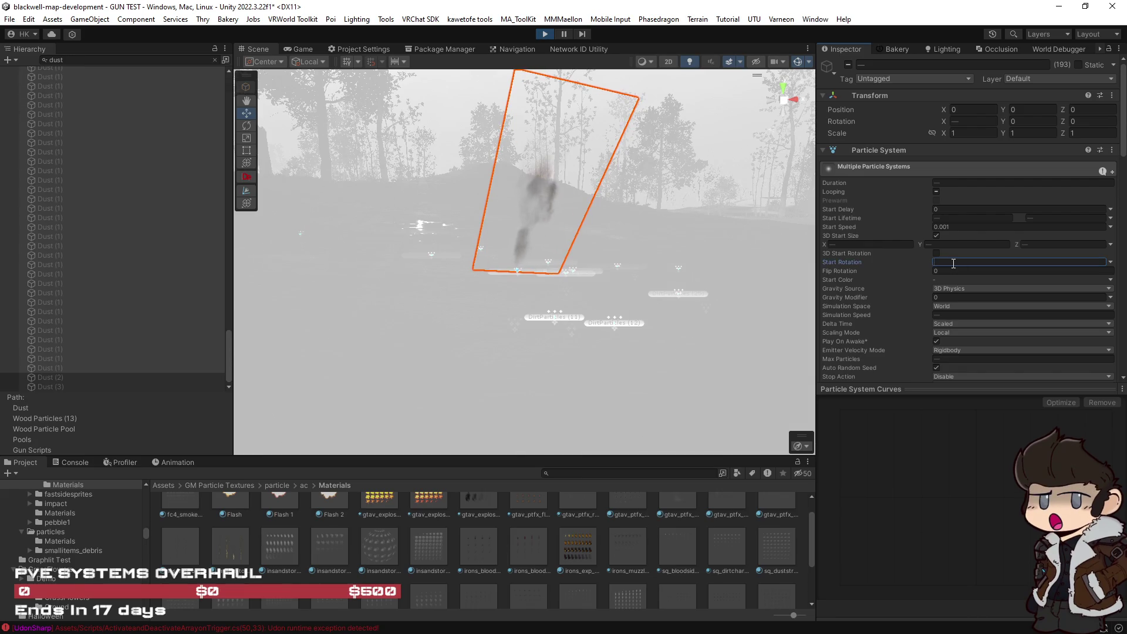
{"action": "type", "text": "90"}
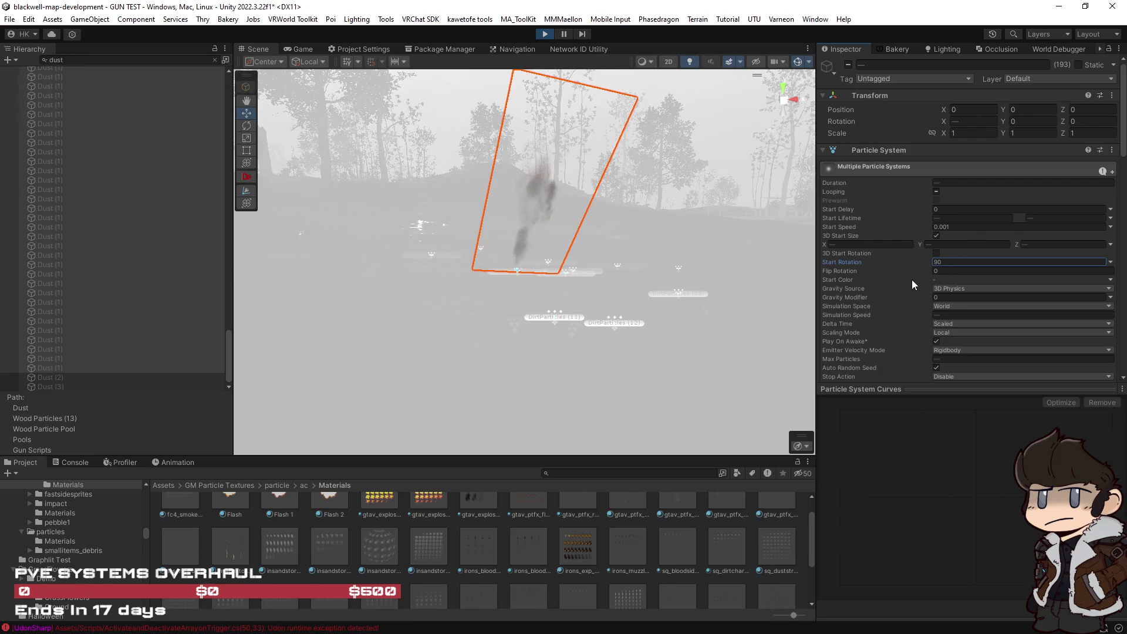
{"action": "scroll", "coordinate": [911, 275], "scroll_direction": "down", "scroll_amount": 3}
{"action": "scroll", "coordinate": [911, 276], "scroll_direction": "up", "scroll_amount": 2}
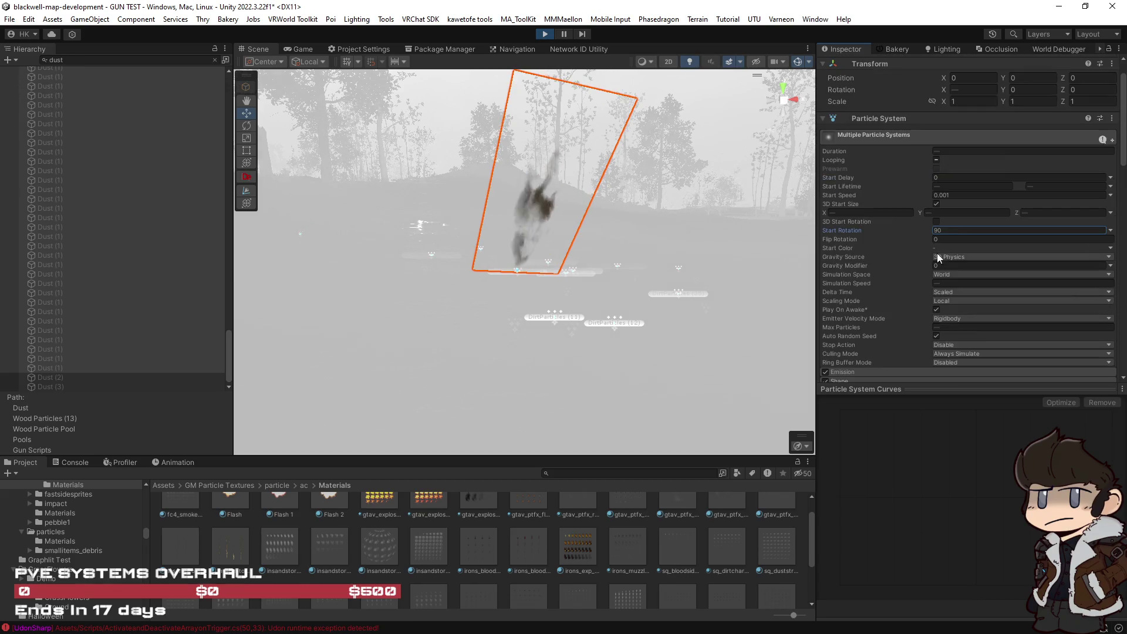
Turn off Looping and shorten the Duration, then check individual copies.
{"action": "left_click", "coordinate": [937, 159]}
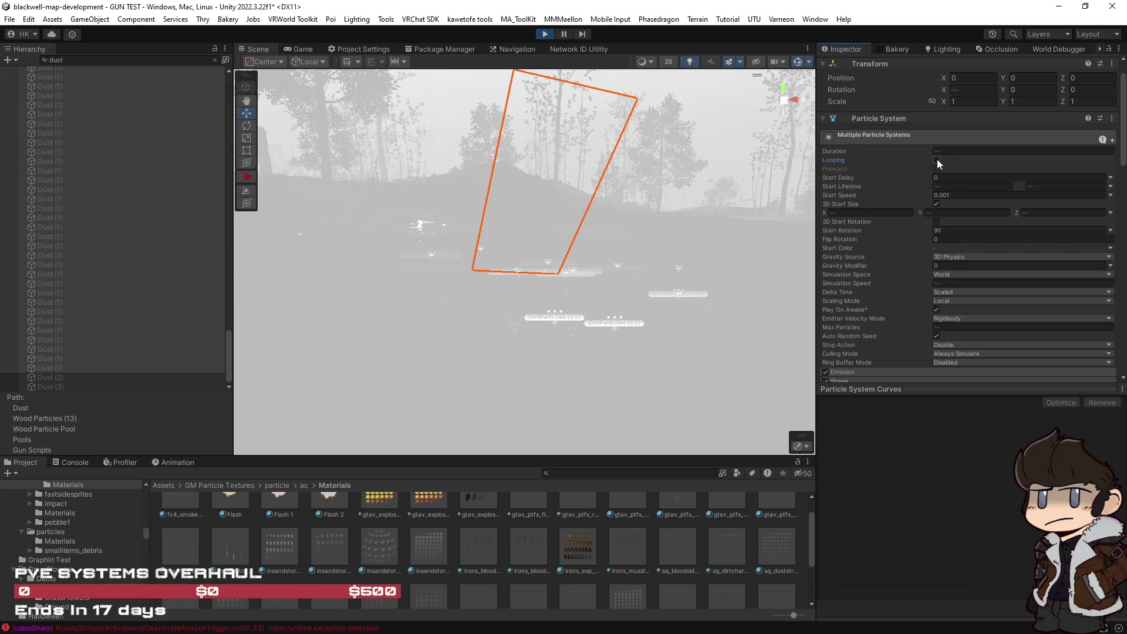
{"action": "left_click", "coordinate": [937, 160]}
{"action": "left_click", "coordinate": [940, 153]}
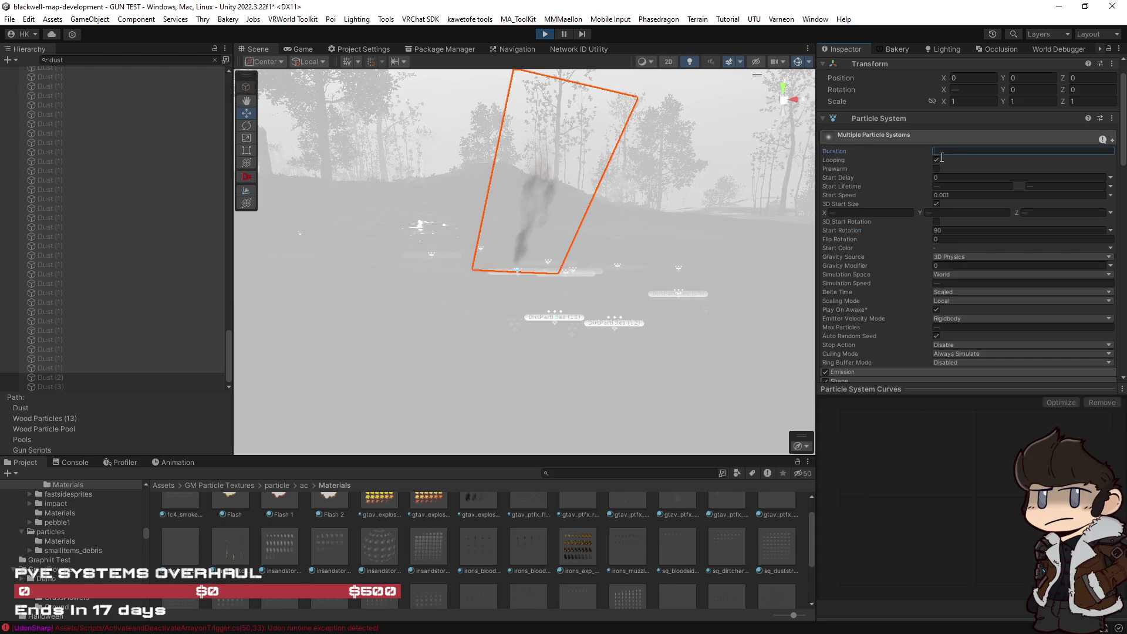
{"action": "type", "text": "32"}
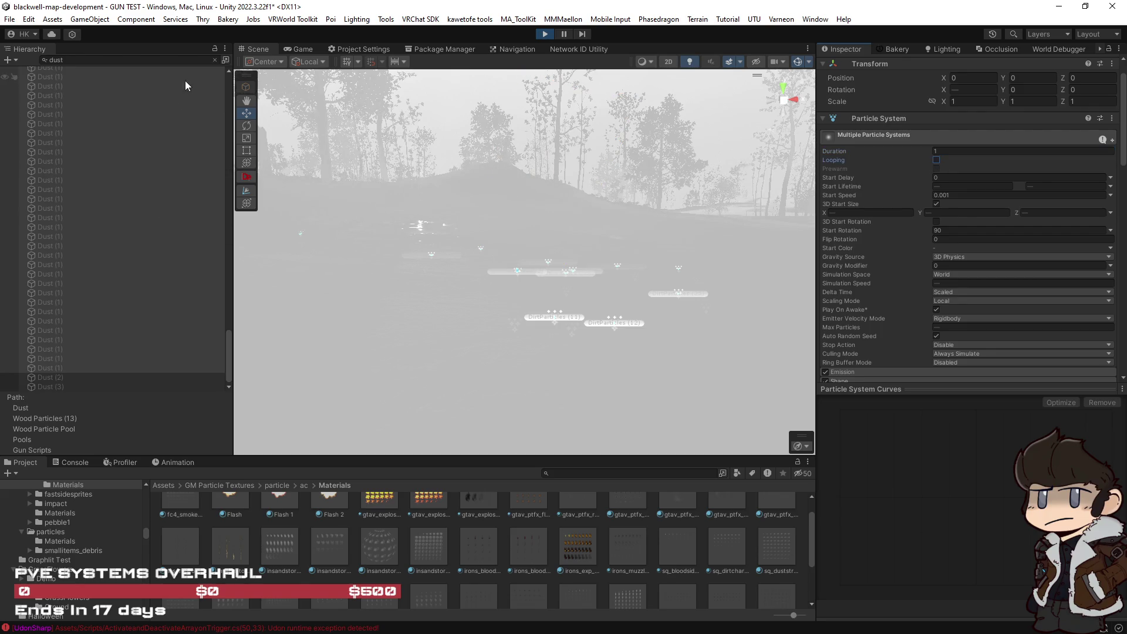
{"action": "left_click", "coordinate": [143, 106]}
{"action": "left_click", "coordinate": [142, 112], "text": "shift"}
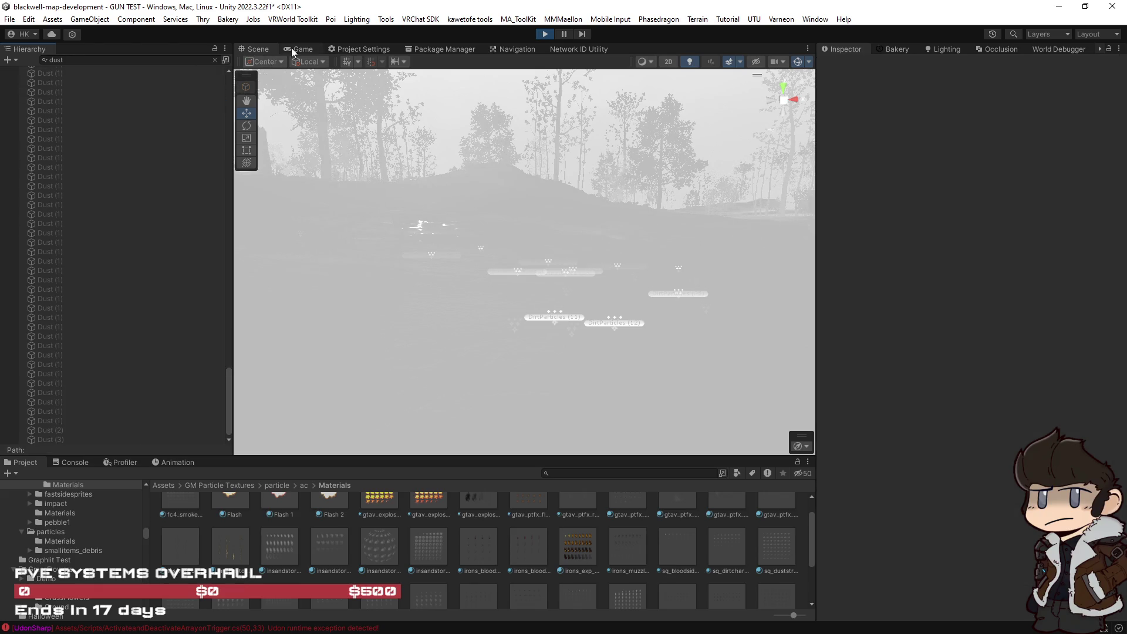
Drag the EnvironmentController's Time Of Day to about 10.41 for daylight.
{"action": "left_click", "coordinate": [296, 50]}
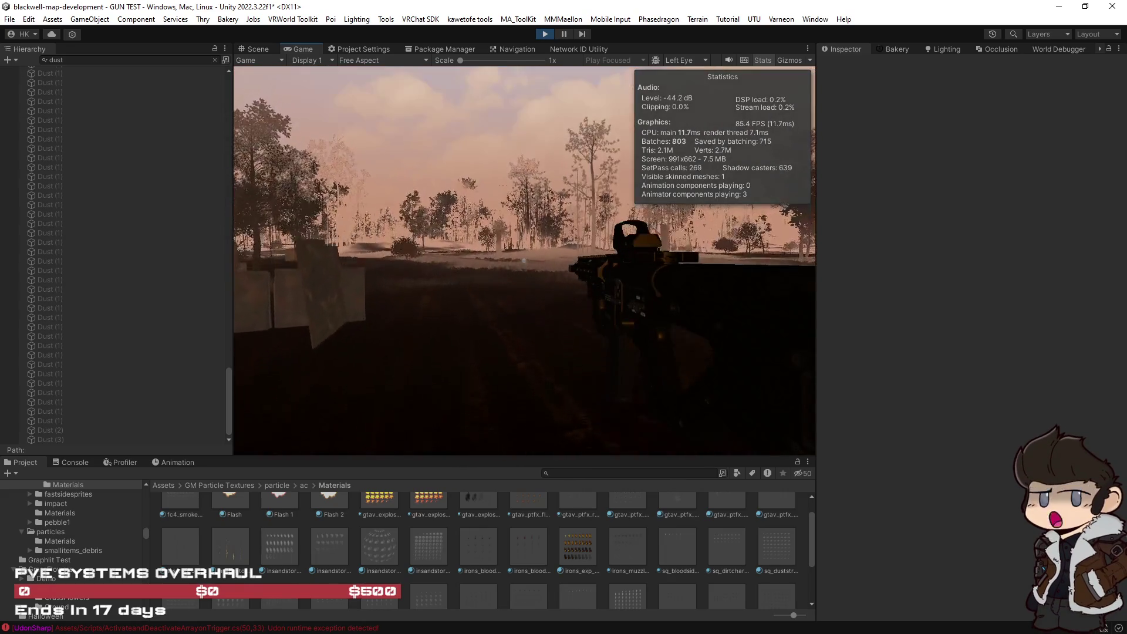
{"action": "left_click", "coordinate": [214, 60]}
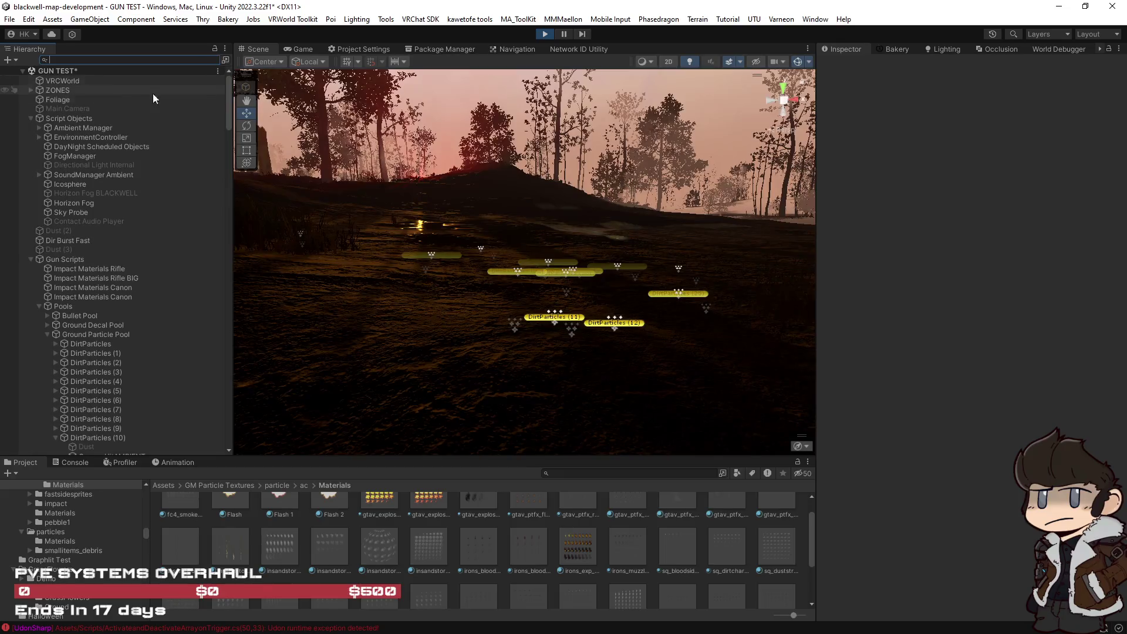
{"action": "left_click", "coordinate": [91, 138]}
{"action": "scroll", "coordinate": [901, 415], "scroll_direction": "down", "scroll_amount": 2}
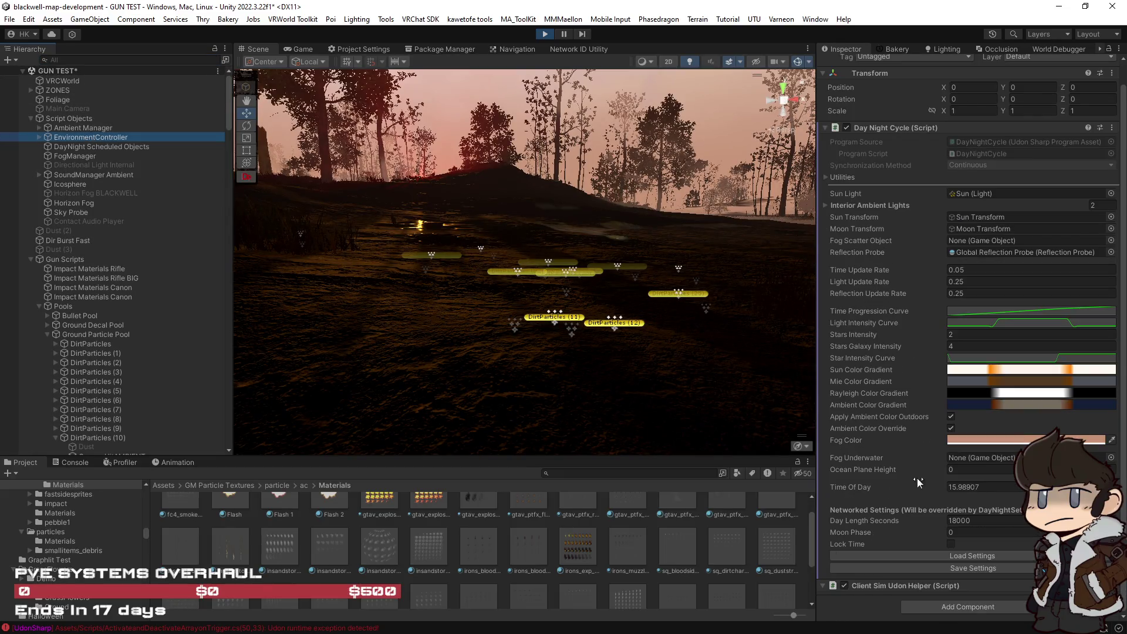
{"action": "mouse_move", "coordinate": [930, 491]}
{"action": "left_mouse_down"}
{"action": "mouse_move", "coordinate": [689, 488]}
{"action": "mouse_move", "coordinate": [750, 484]}
{"action": "left_mouse_up"}
{"action": "left_click", "coordinate": [613, 421]}
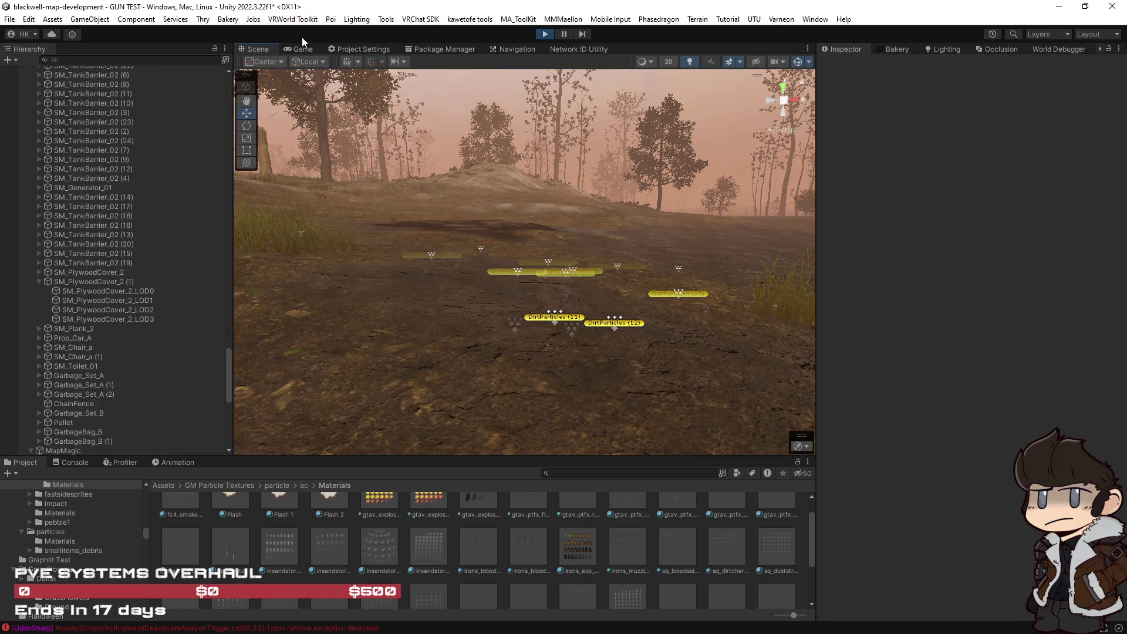
{"action": "left_click", "coordinate": [298, 48]}
Fire five shots at the ground and rocky slope to check the dust puffs, then exit.
{"action": "left_click", "coordinate": [533, 167]}
{"action": "left_click", "coordinate": [524, 260]}
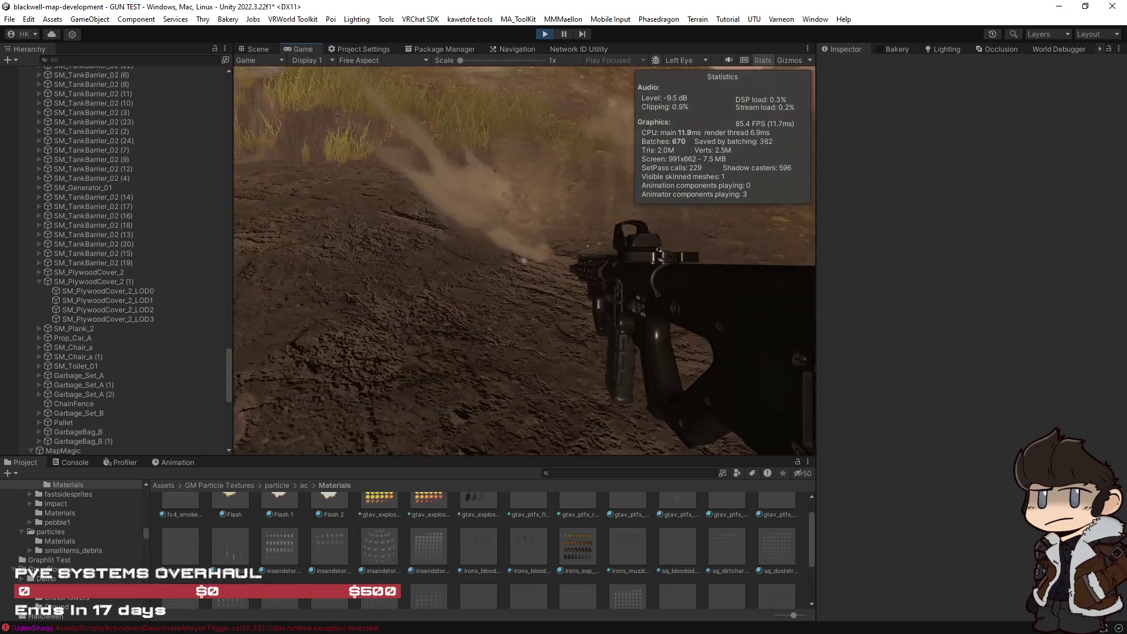
{"action": "left_click", "coordinate": [524, 260]}
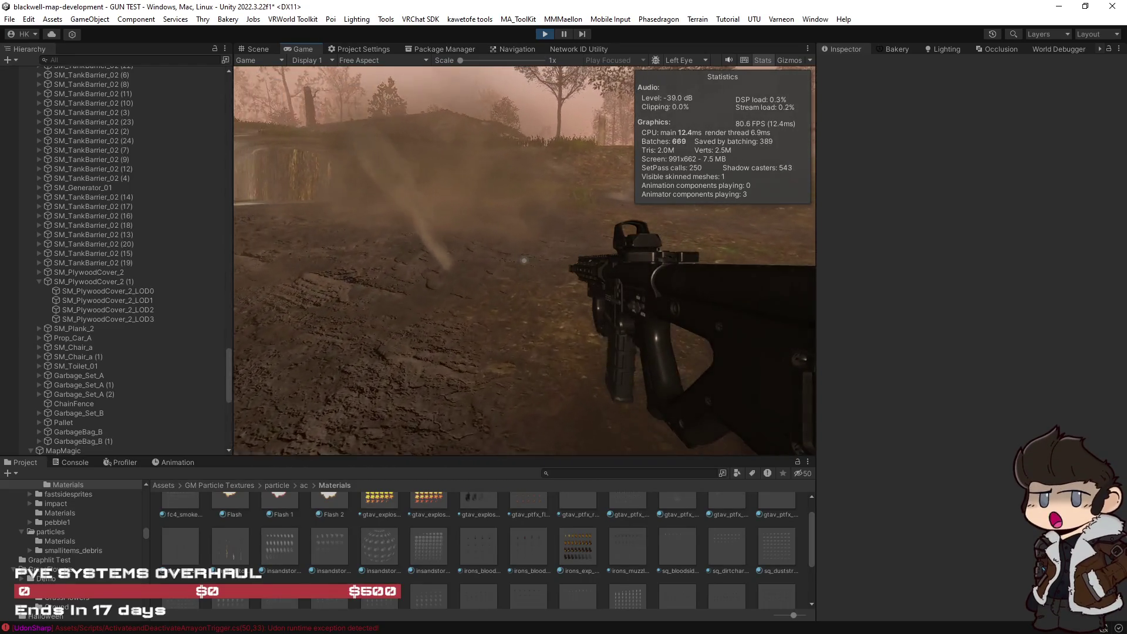
{"action": "left_click", "coordinate": [524, 260]}
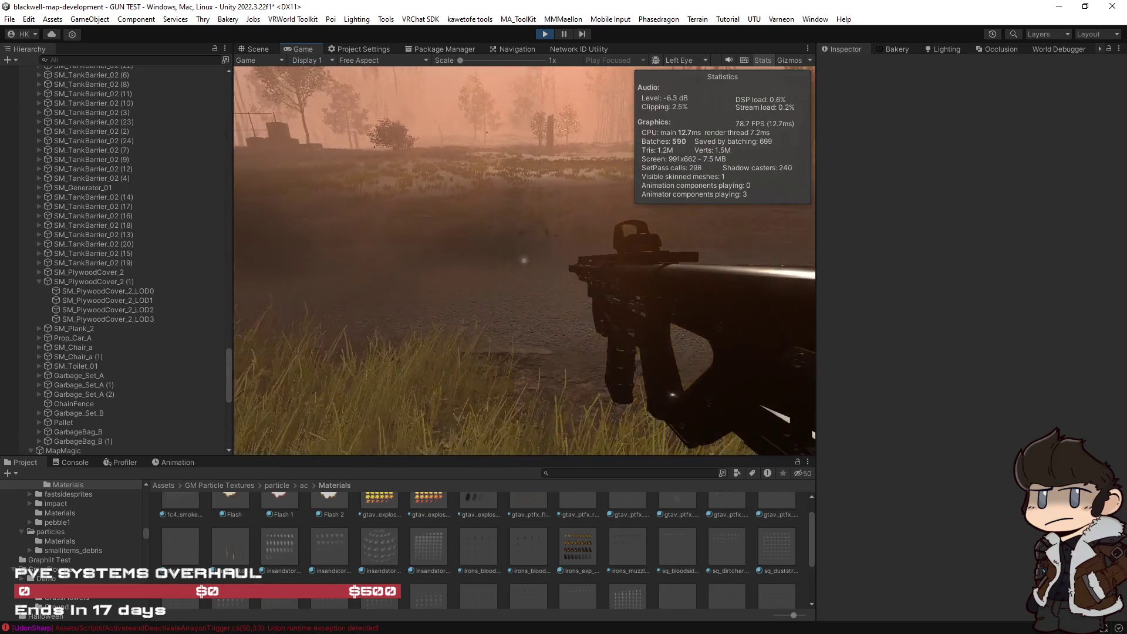
{"action": "left_click", "coordinate": [524, 260]}
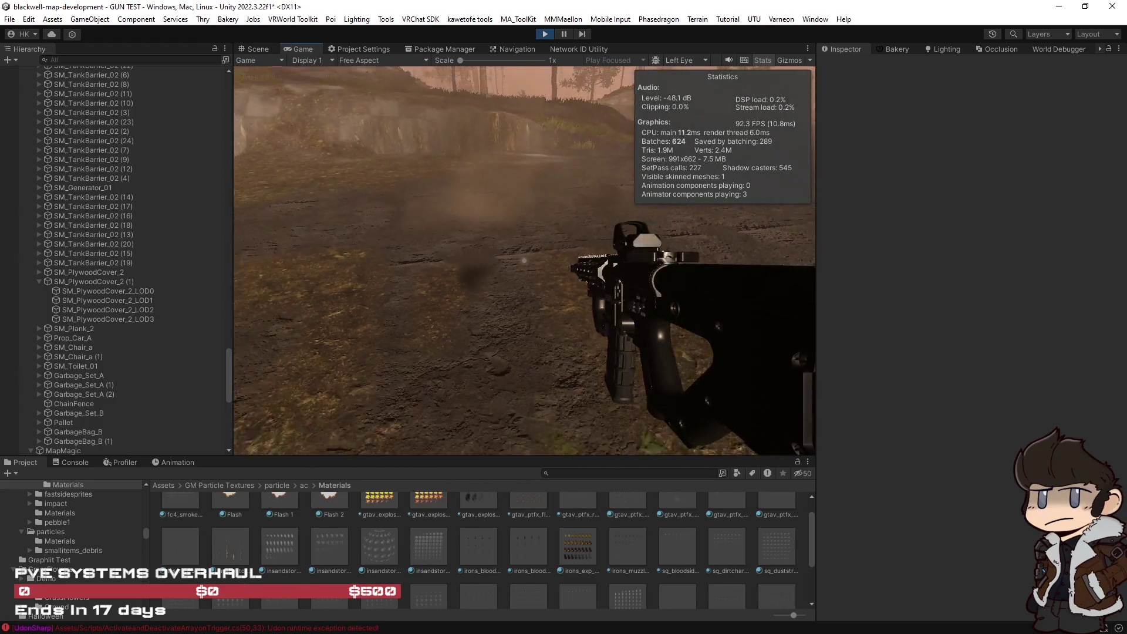
{"action": "left_click", "coordinate": [523, 260]}
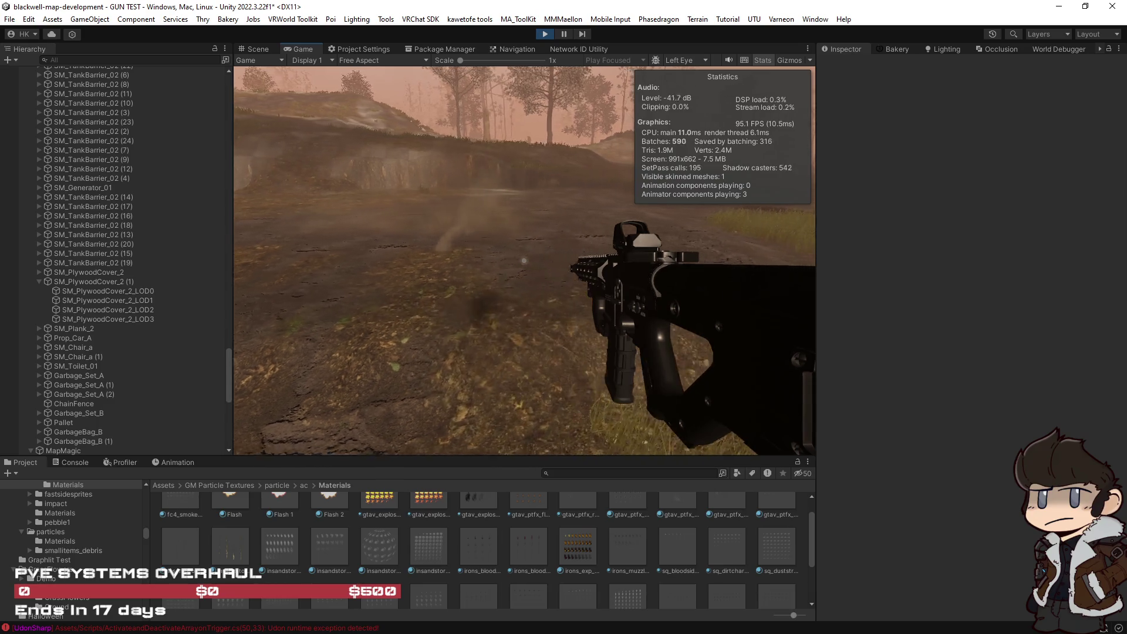
{"action": "key", "text": "Escape"}
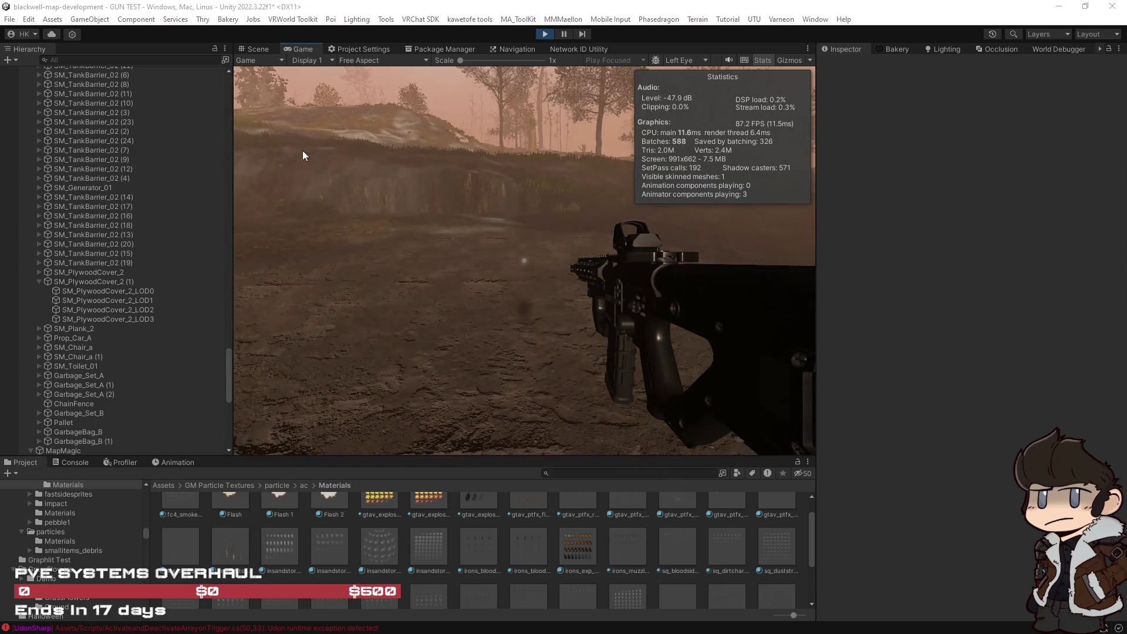
{"action": "left_click", "coordinate": [255, 49]}
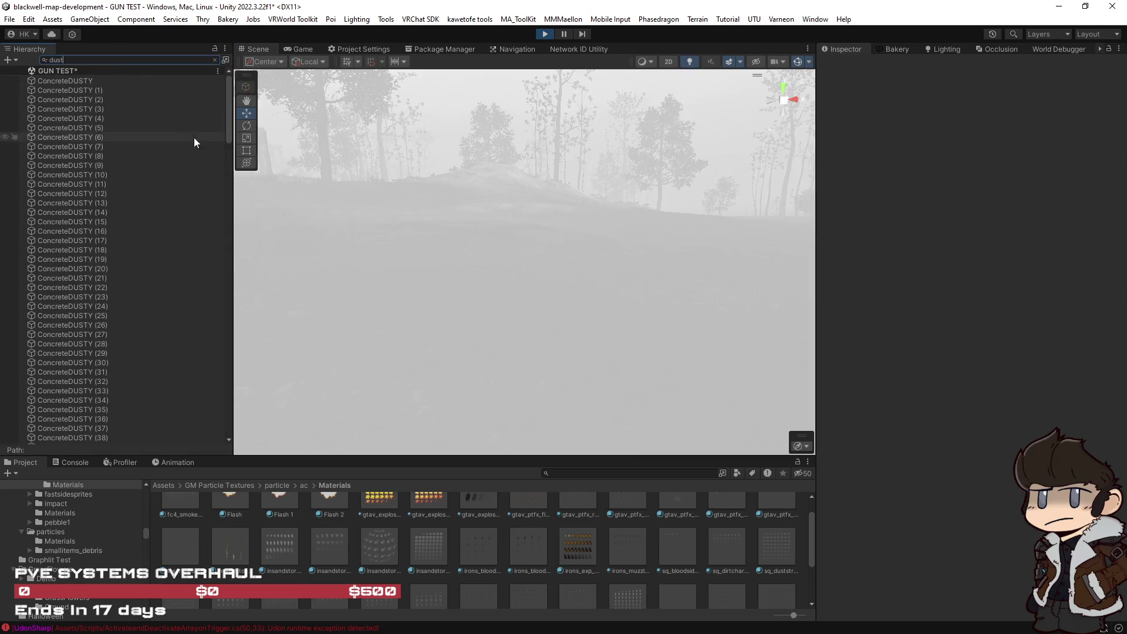
Select all Dust rows, tick Looping and the active checkbox, then watch the game.
{"action": "left_click_drag", "start_coordinate": [227, 104], "coordinate": [229, 423]}
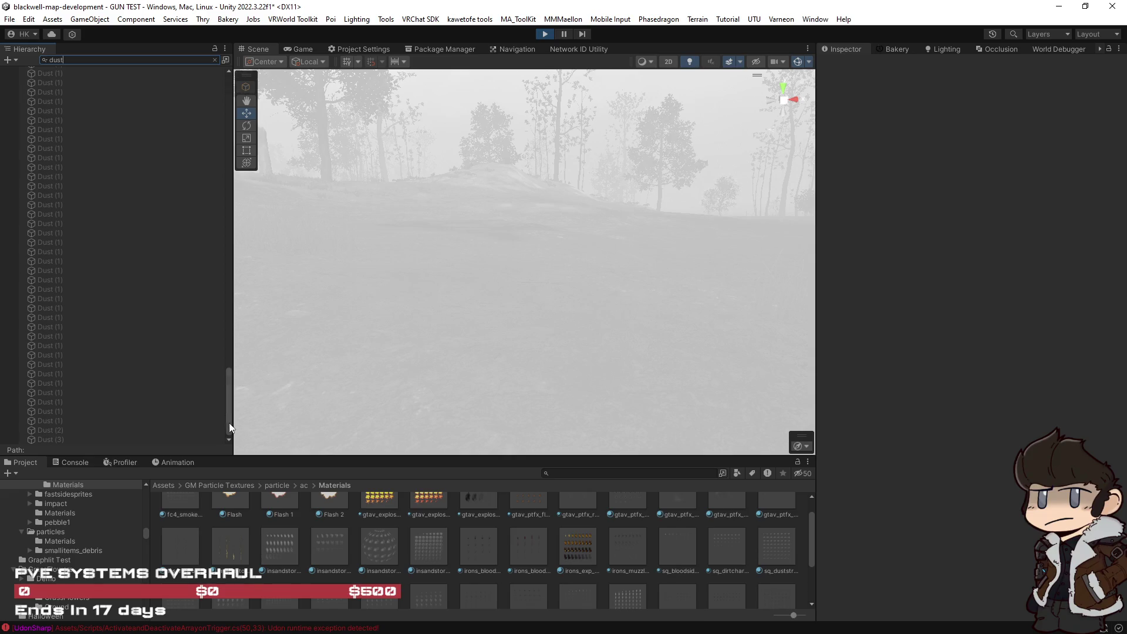
{"action": "left_click", "coordinate": [69, 422]}
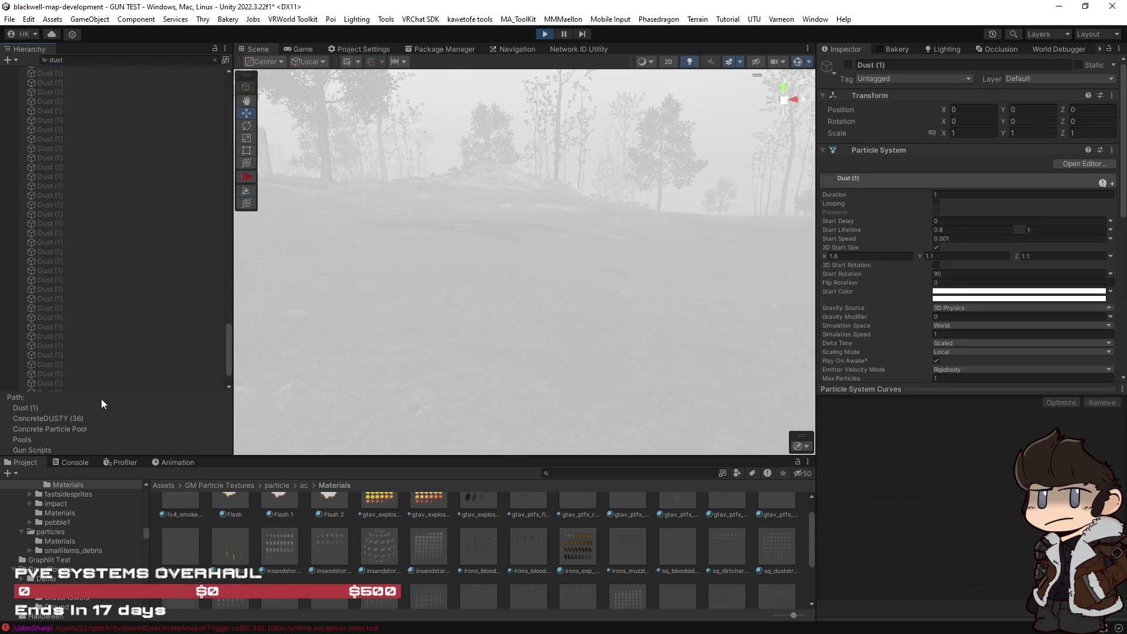
{"action": "scroll", "coordinate": [118, 353], "scroll_direction": "up", "scroll_amount": 15}
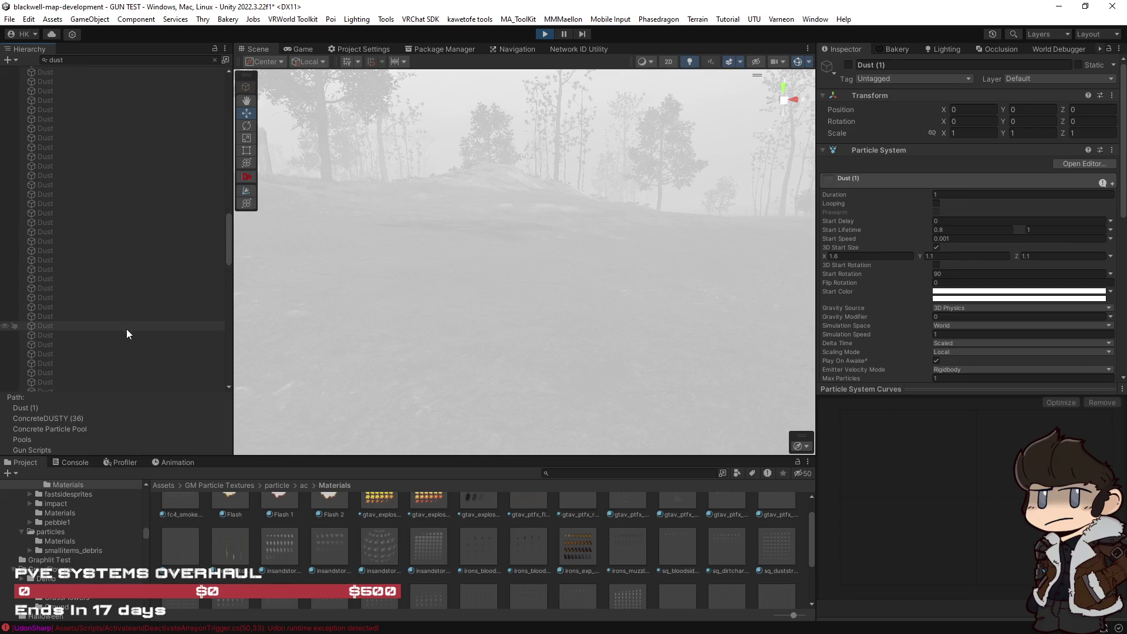
{"action": "scroll", "coordinate": [126, 329], "scroll_direction": "up", "scroll_amount": 2}
{"action": "left_click", "coordinate": [105, 113], "text": "shift"}
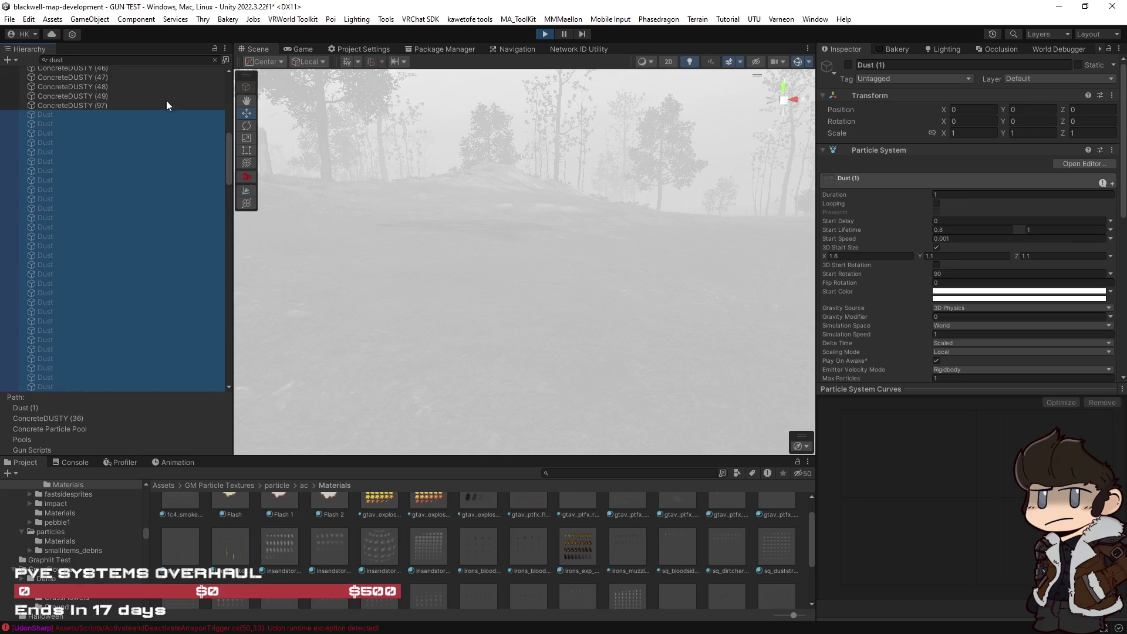
{"action": "left_click", "coordinate": [936, 192]}
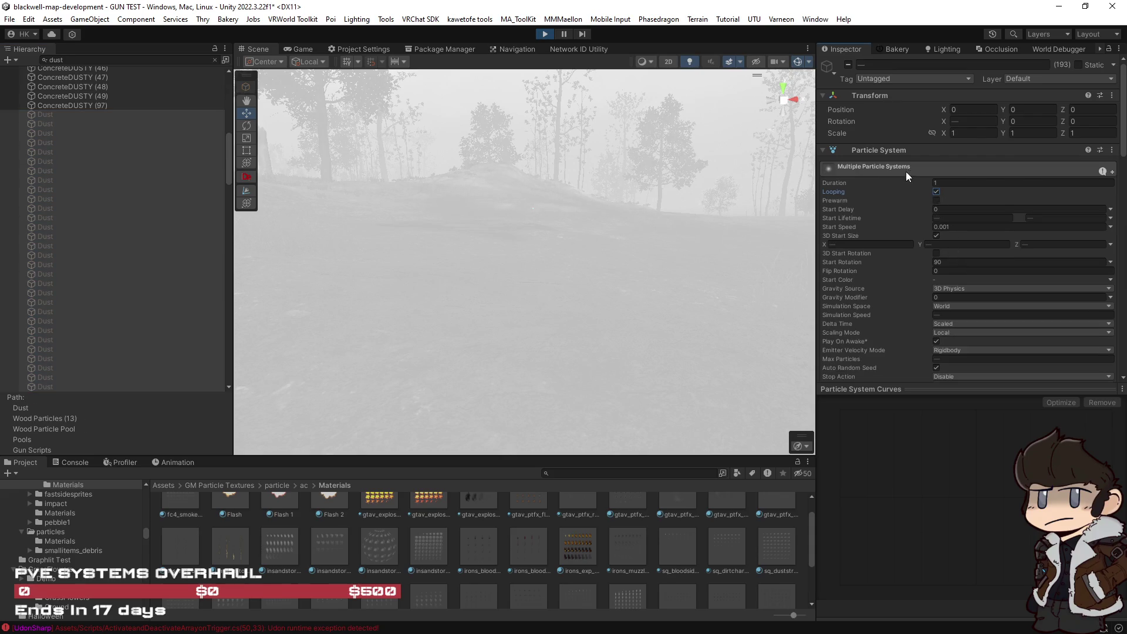
{"action": "left_click", "coordinate": [849, 64]}
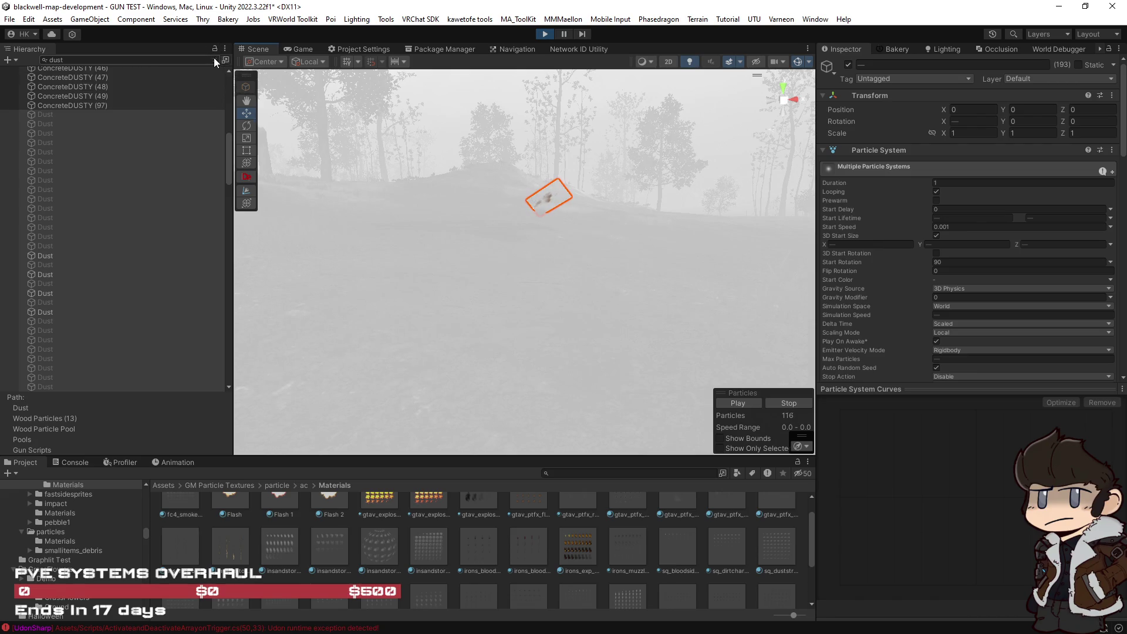
{"action": "scroll", "coordinate": [943, 320], "scroll_direction": "down", "scroll_amount": 10}
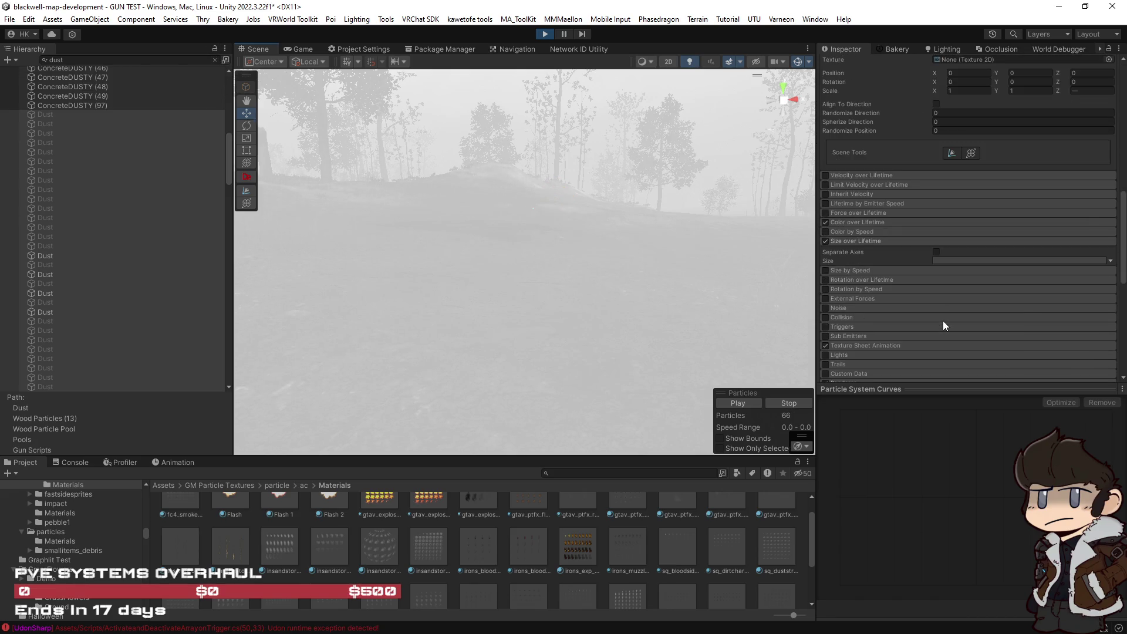
{"action": "left_click", "coordinate": [307, 50]}
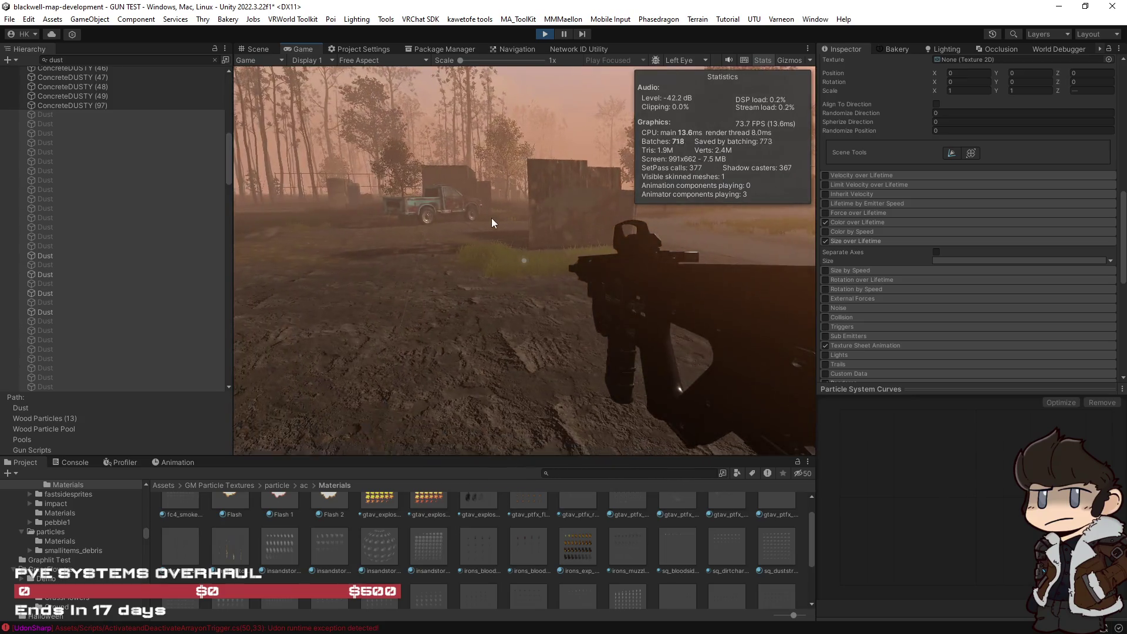
Set the Dust Renderer's Render Alignment to View.
{"action": "scroll", "coordinate": [1077, 327], "scroll_direction": "down", "scroll_amount": 10}
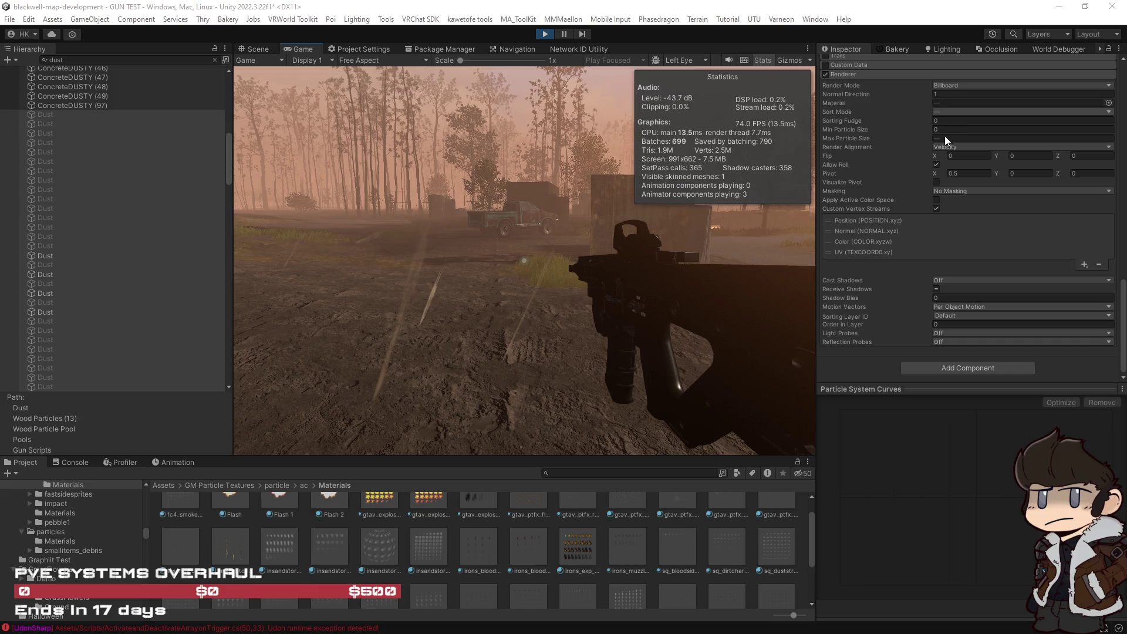
{"action": "left_click", "coordinate": [960, 147]}
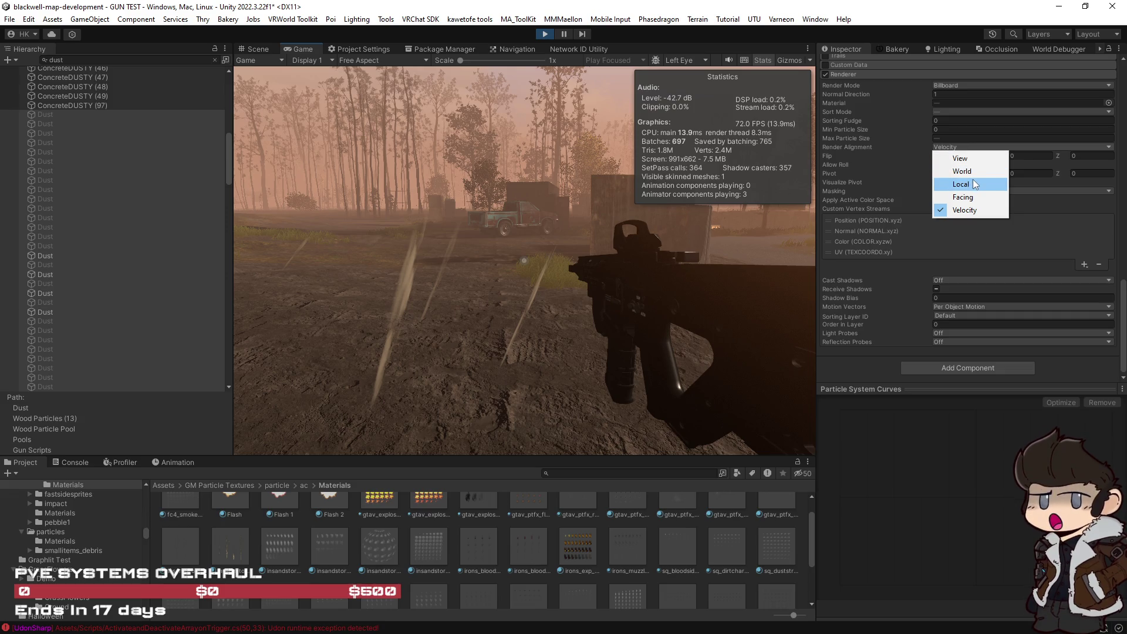
{"action": "left_click", "coordinate": [968, 160]}
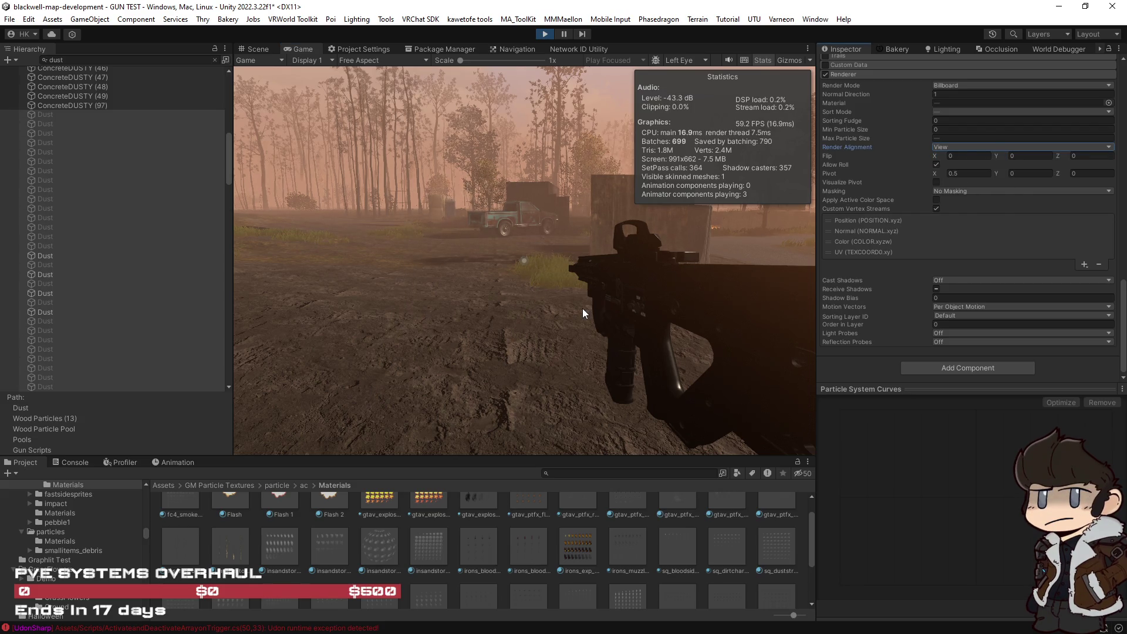
{"action": "scroll", "coordinate": [874, 256], "scroll_direction": "up", "scroll_amount": 5}
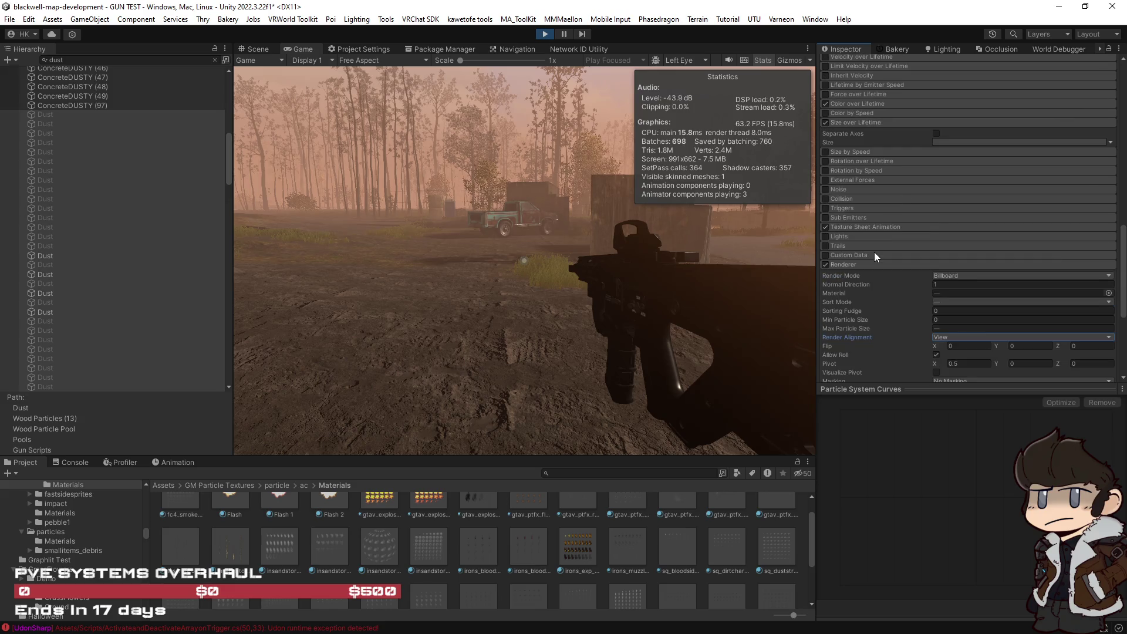
Test-fire at the ground to check the puffs, then return to the Scene editor.
{"action": "left_click", "coordinate": [611, 324]}
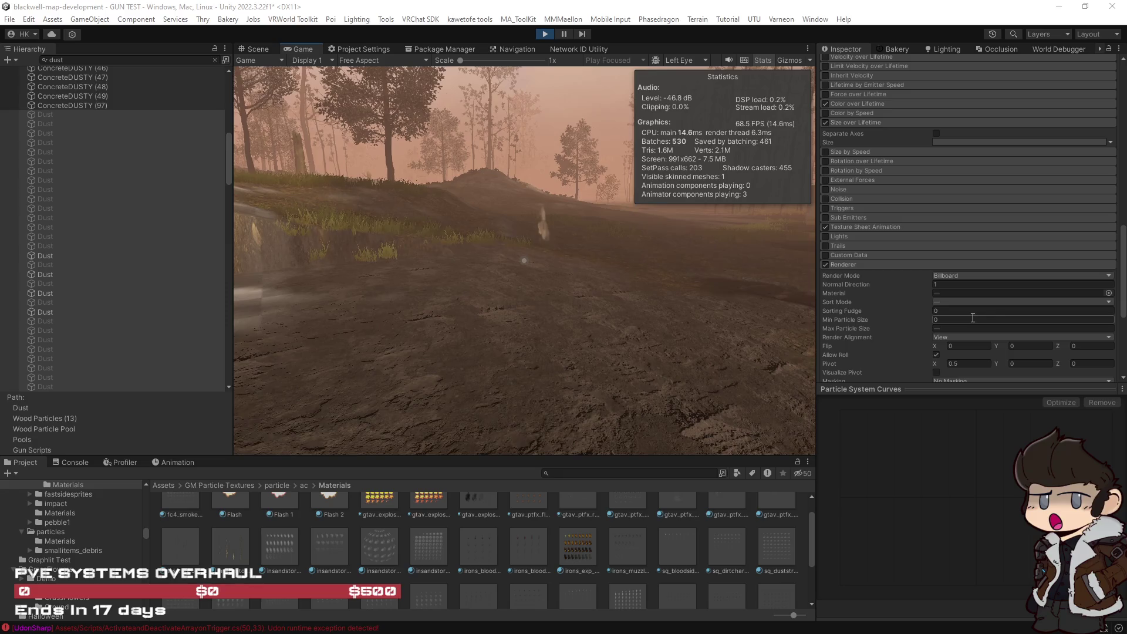
{"action": "scroll", "coordinate": [972, 317], "scroll_direction": "up", "scroll_amount": 10}
{"action": "scroll", "coordinate": [972, 317], "scroll_direction": "up", "scroll_amount": 3}
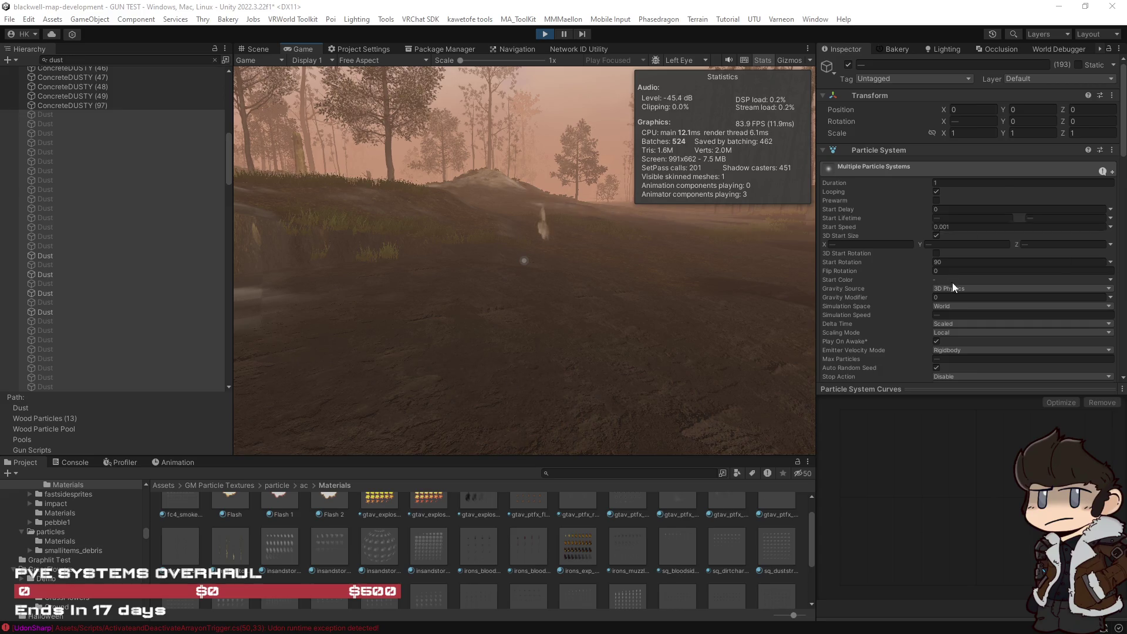
{"action": "scroll", "coordinate": [953, 284], "scroll_direction": "down", "scroll_amount": 9}
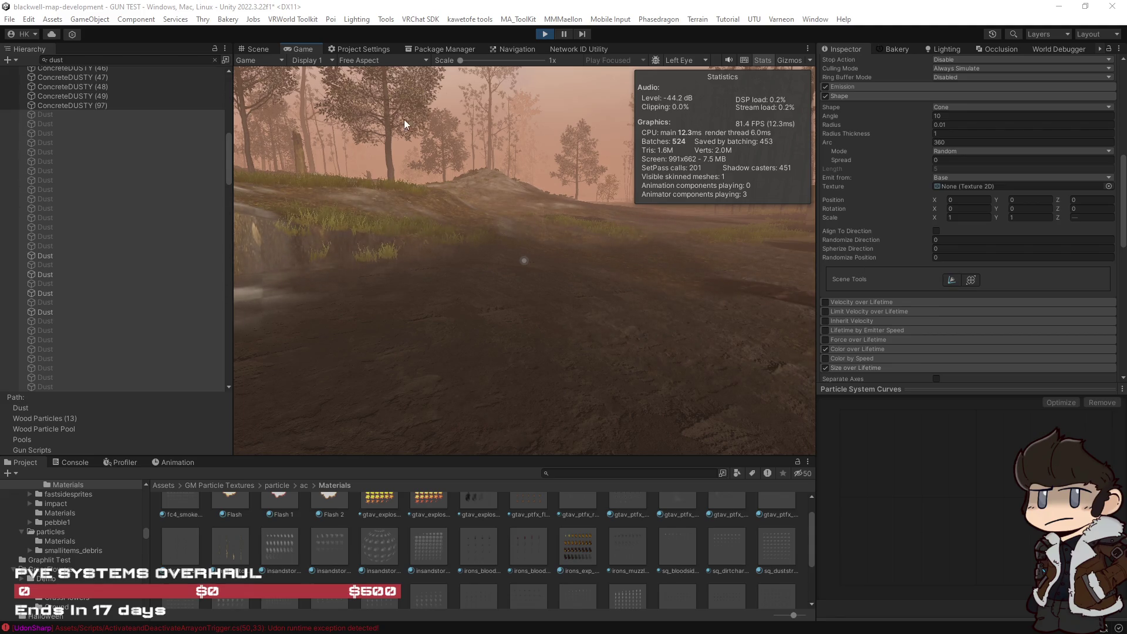
{"action": "left_click", "coordinate": [257, 50]}
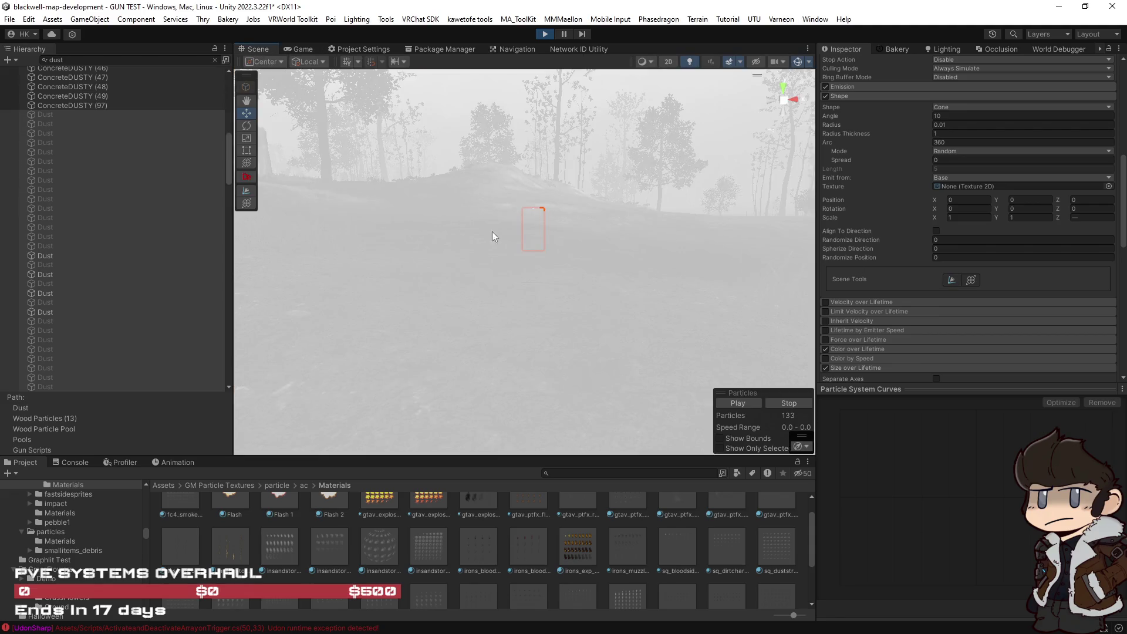
{"action": "scroll", "coordinate": [956, 284], "scroll_direction": "down", "scroll_amount": 9}
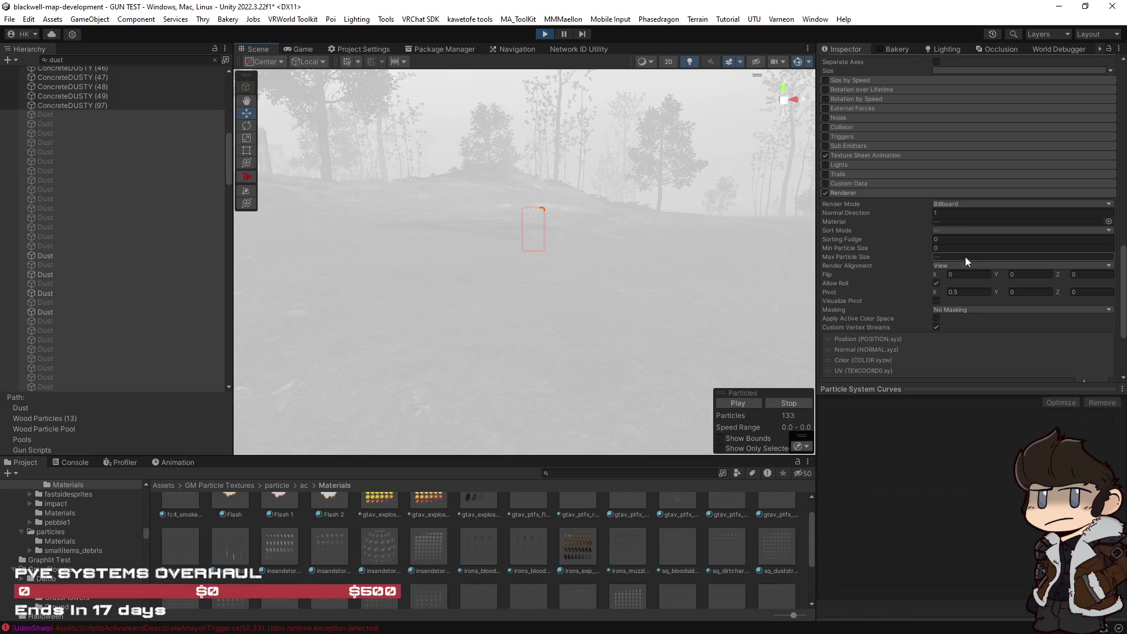
Make the Start Rotation -90 and watch the dust puffs in the running game.
{"action": "scroll", "coordinate": [887, 313], "scroll_direction": "up", "scroll_amount": 10}
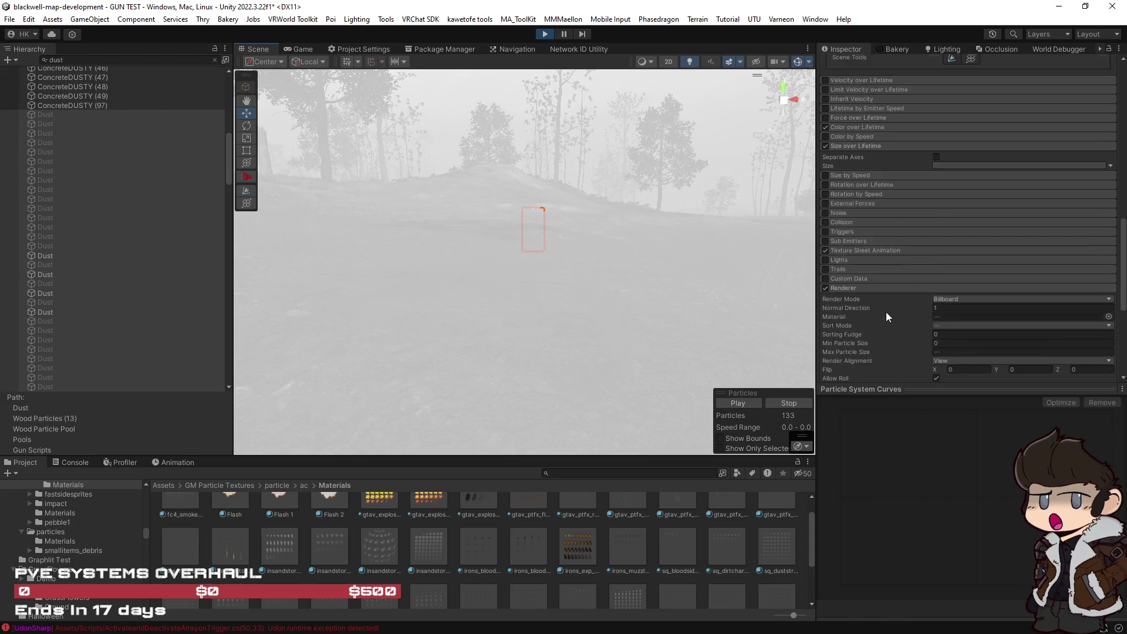
{"action": "scroll", "coordinate": [884, 305], "scroll_direction": "up", "scroll_amount": 5}
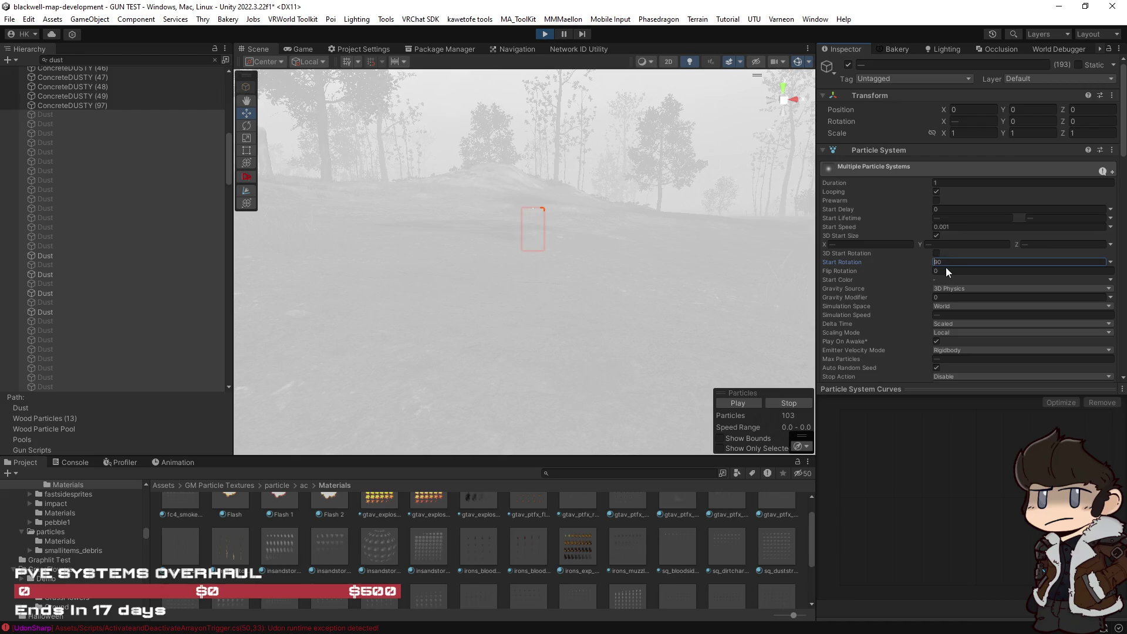
{"action": "type", "text": "-"}
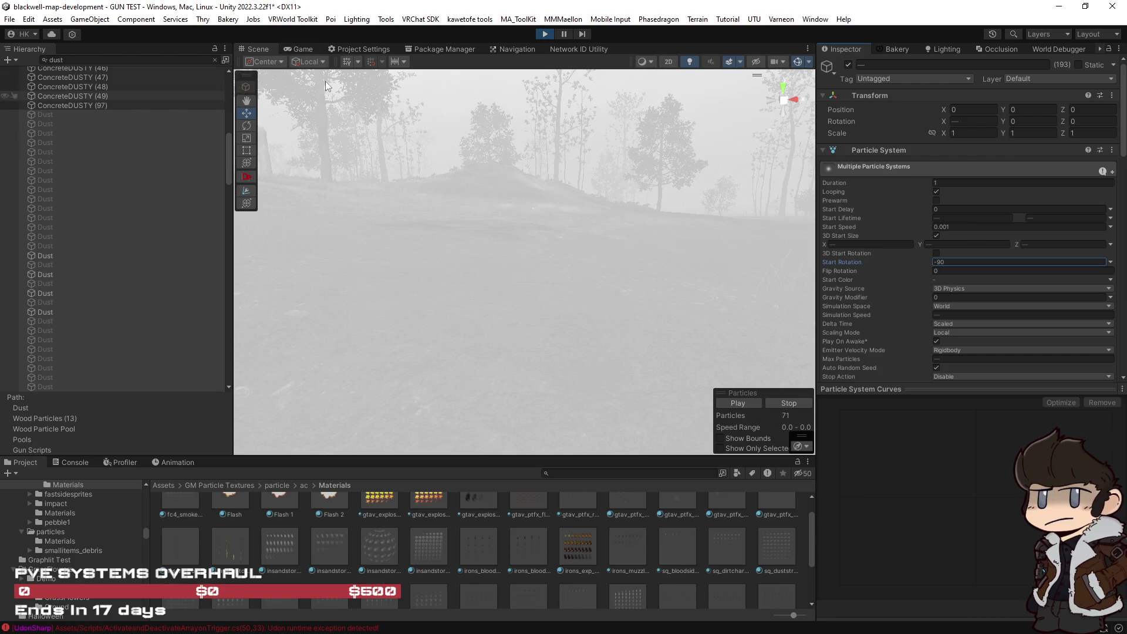
{"action": "left_click", "coordinate": [296, 51]}
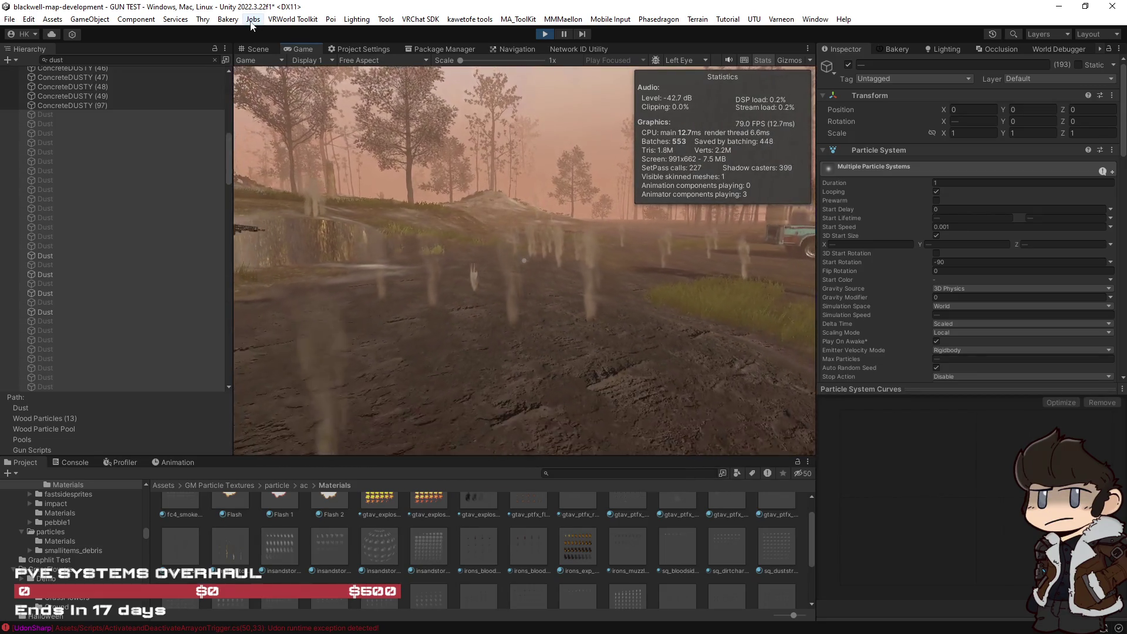
{"action": "scroll", "coordinate": [958, 344], "scroll_direction": "down", "scroll_amount": 5}
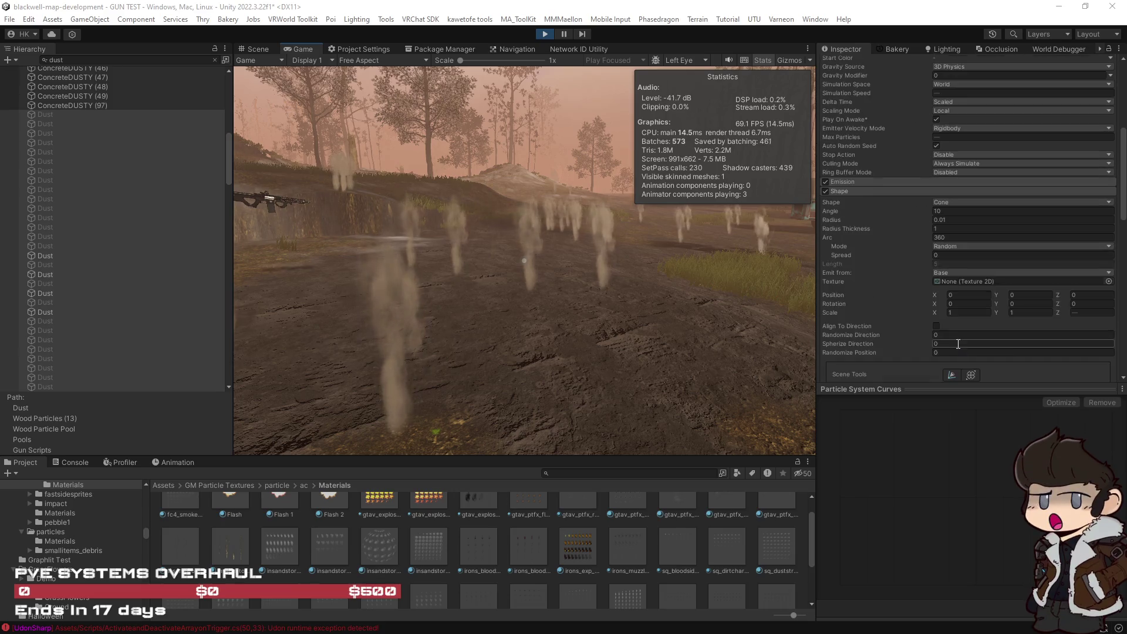
{"action": "scroll", "coordinate": [895, 228], "scroll_direction": "down", "scroll_amount": 6}
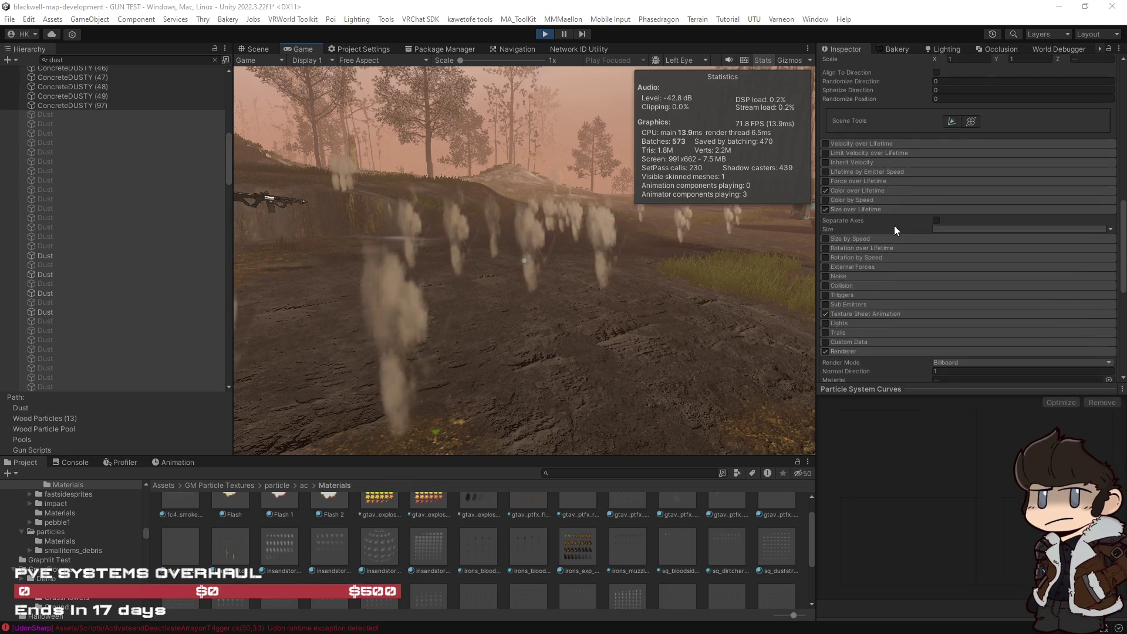
{"action": "scroll", "coordinate": [896, 227], "scroll_direction": "down", "scroll_amount": 4}
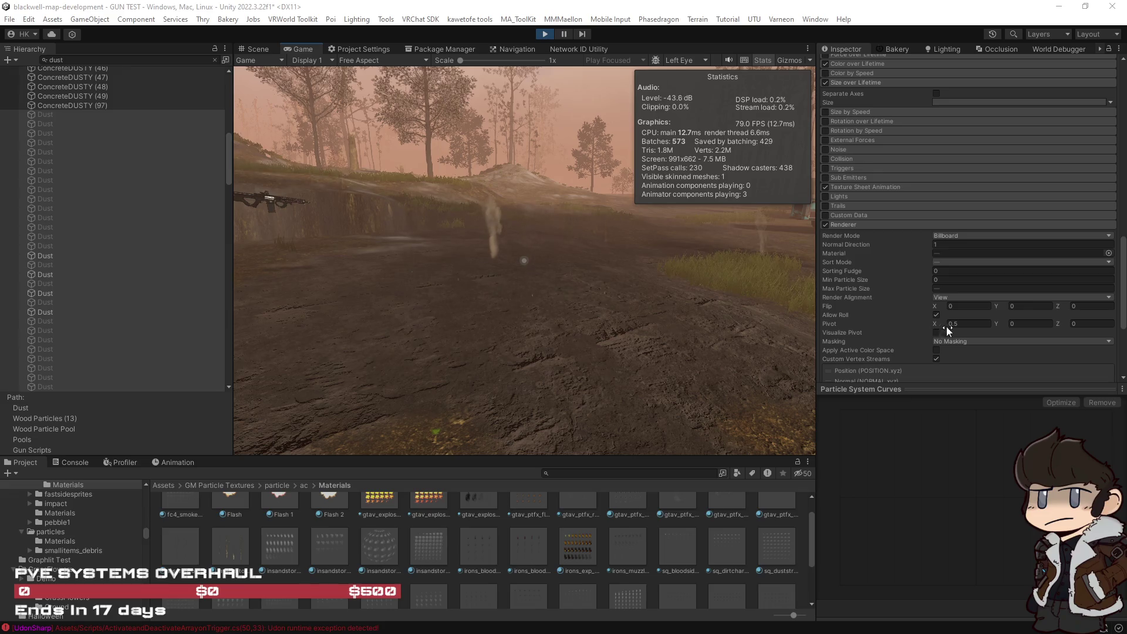
{"action": "scroll", "coordinate": [889, 318], "scroll_direction": "up", "scroll_amount": 10}
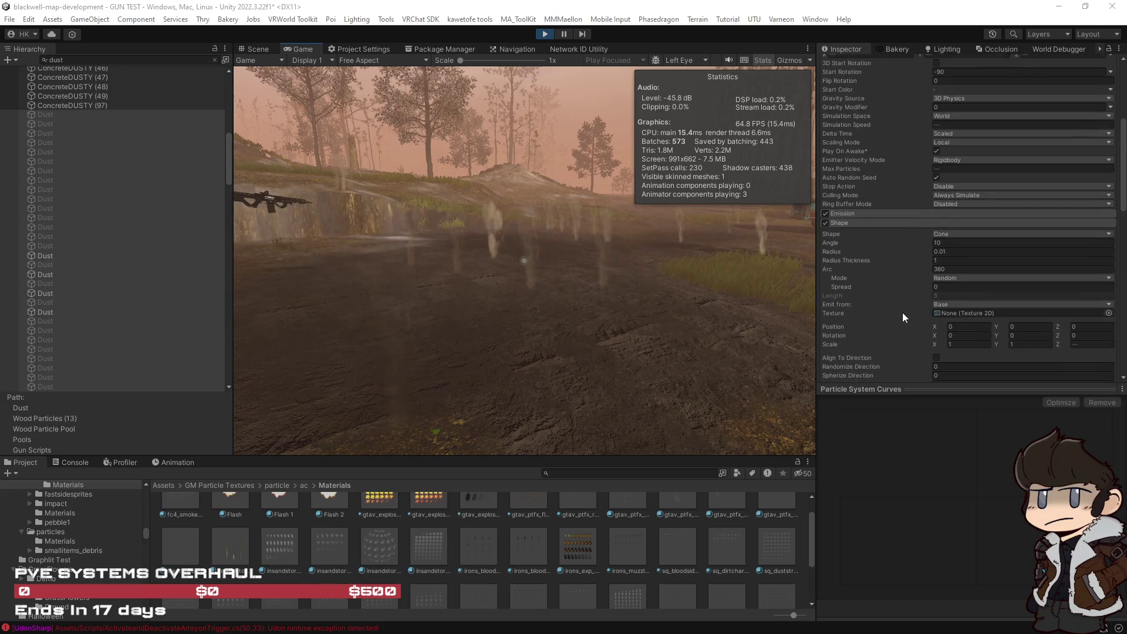
{"action": "scroll", "coordinate": [897, 237], "scroll_direction": "up", "scroll_amount": 3}
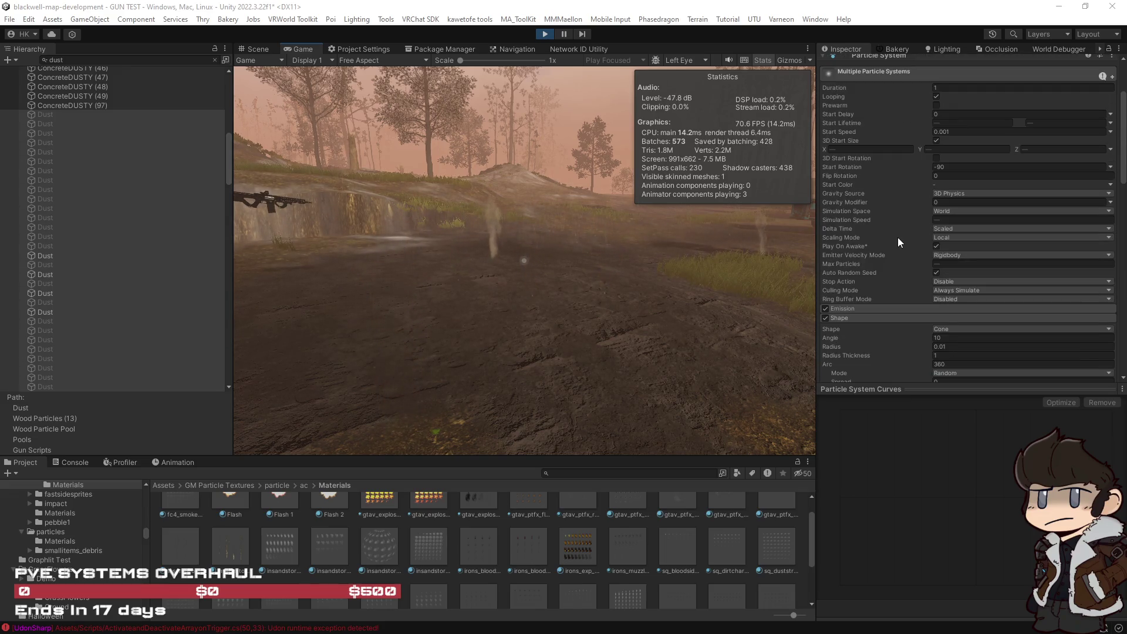
{"action": "left_click", "coordinate": [1111, 168]}
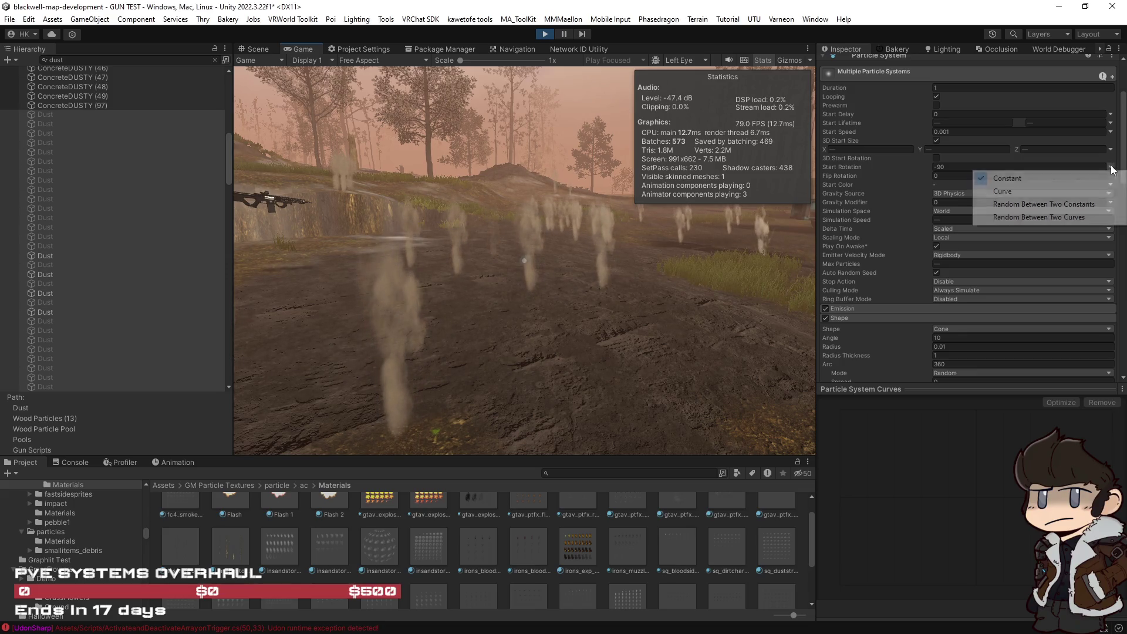
Make the dust Start Rotation random between -70 and -110 and turn Looping off.
{"action": "left_click", "coordinate": [1089, 205]}
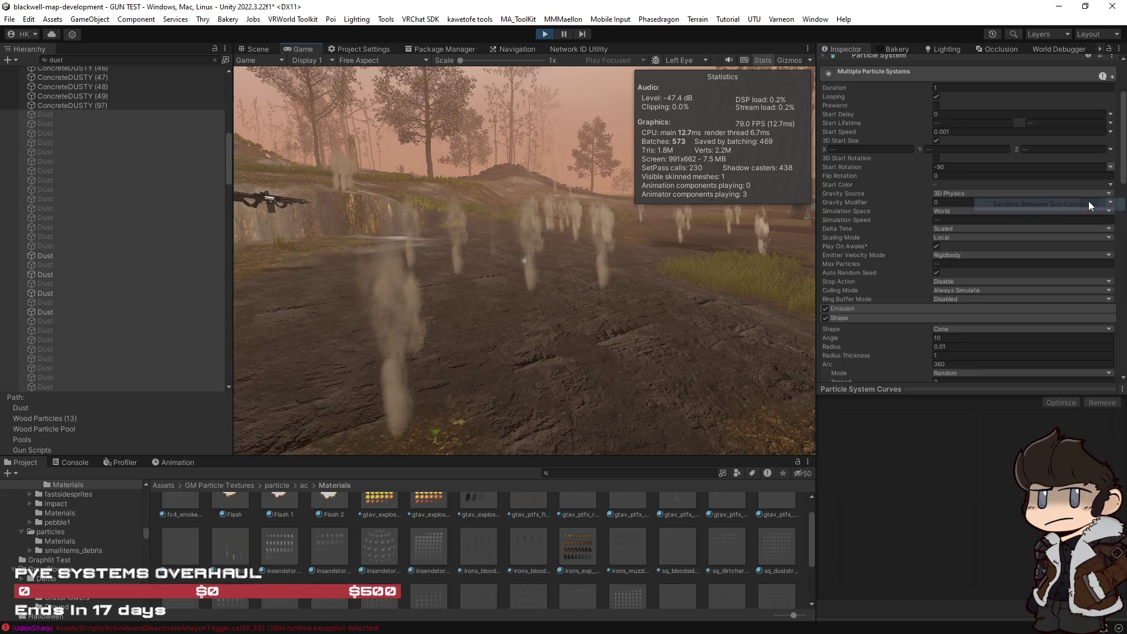
{"action": "left_click", "coordinate": [956, 167]}
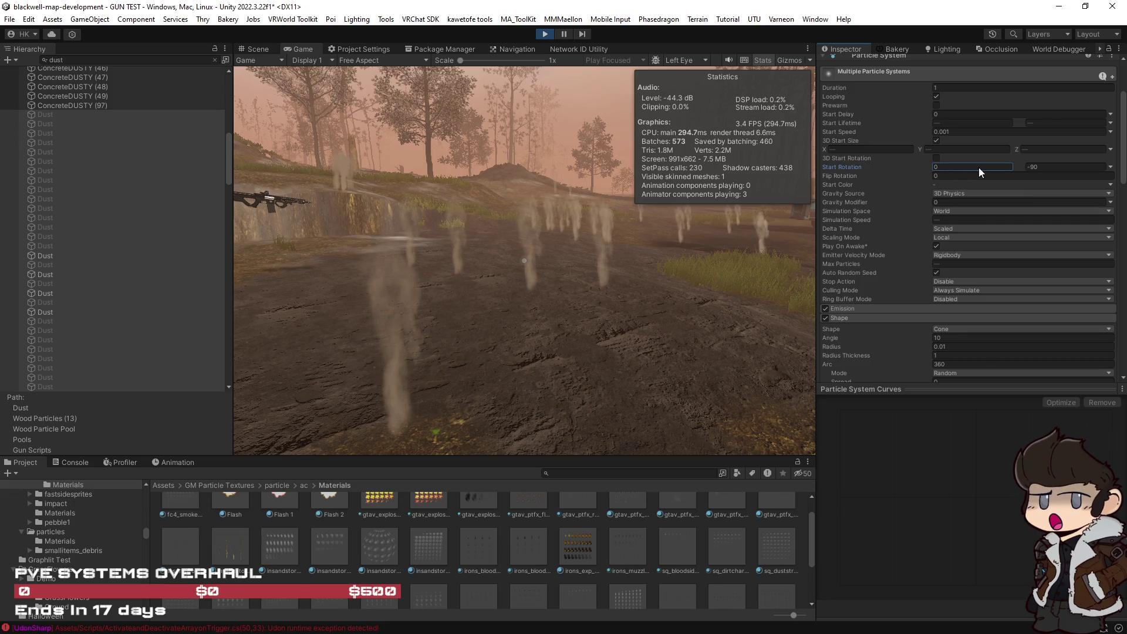
{"action": "left_click", "coordinate": [1033, 167]}
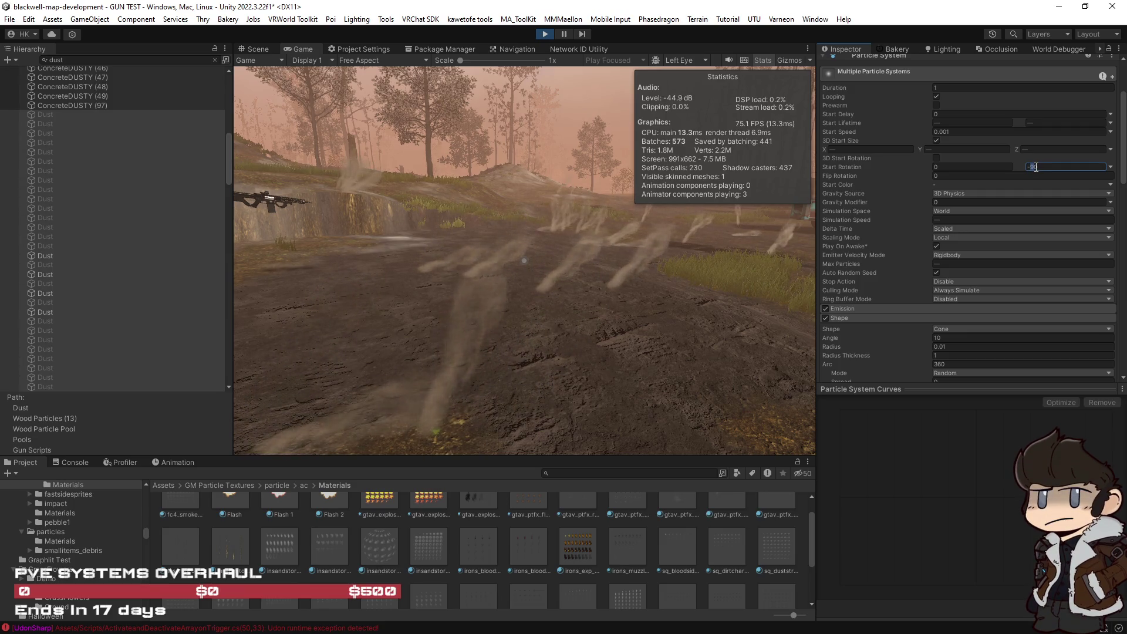
{"action": "type", "text": "-10"}
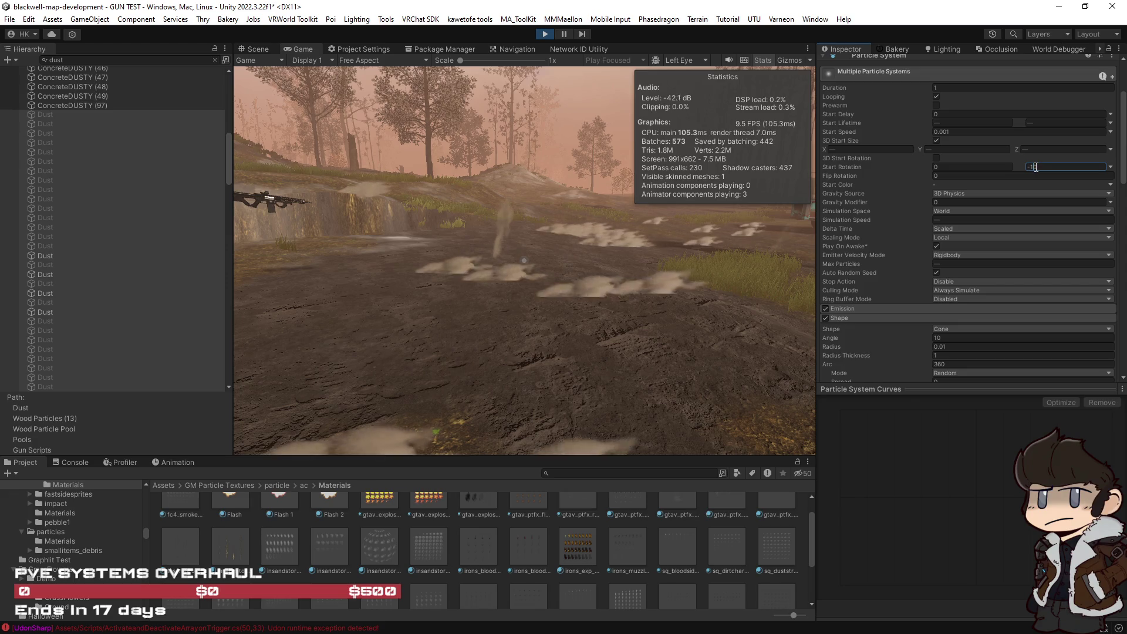
{"action": "type", "text": "0"}
{"action": "left_click", "coordinate": [971, 168]}
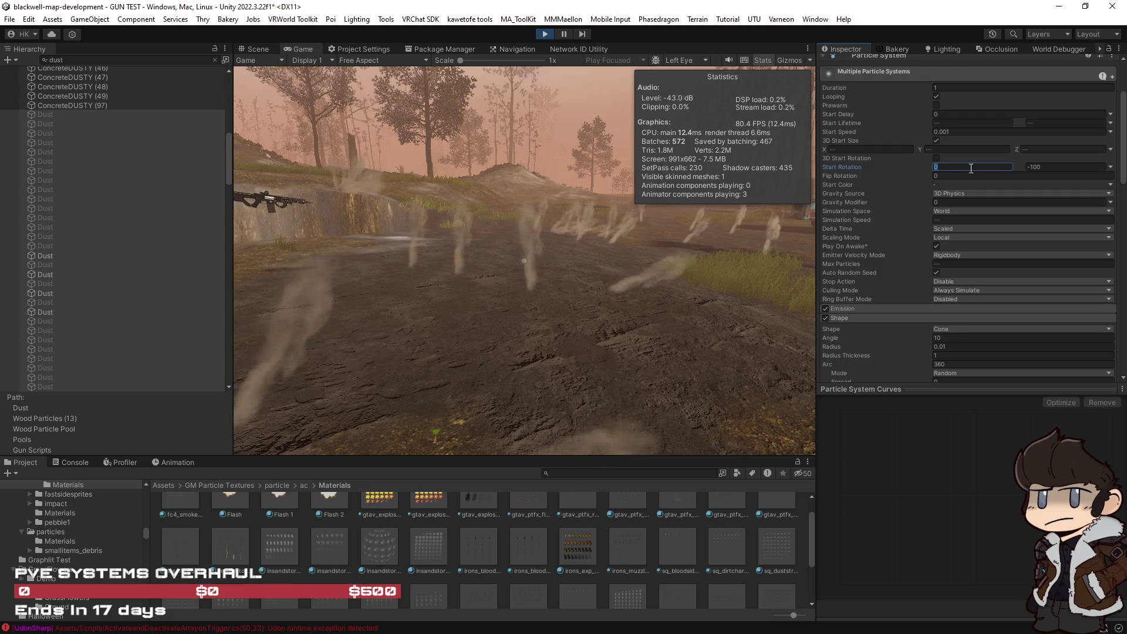
{"action": "type", "text": "-"}
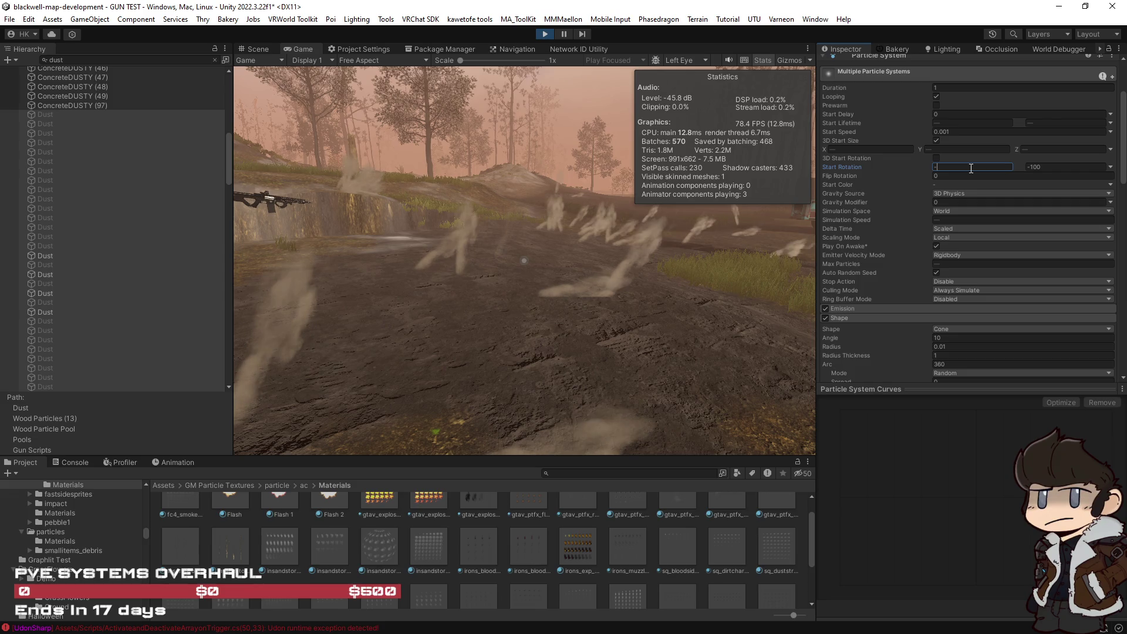
{"action": "type", "text": "8"}
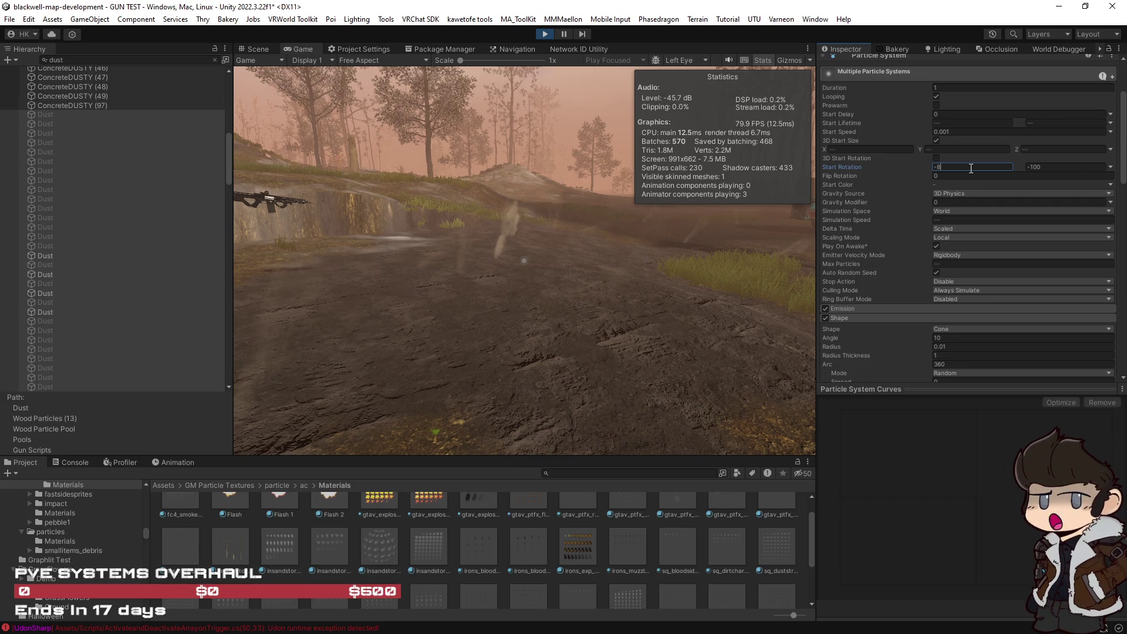
{"action": "type", "text": "0"}
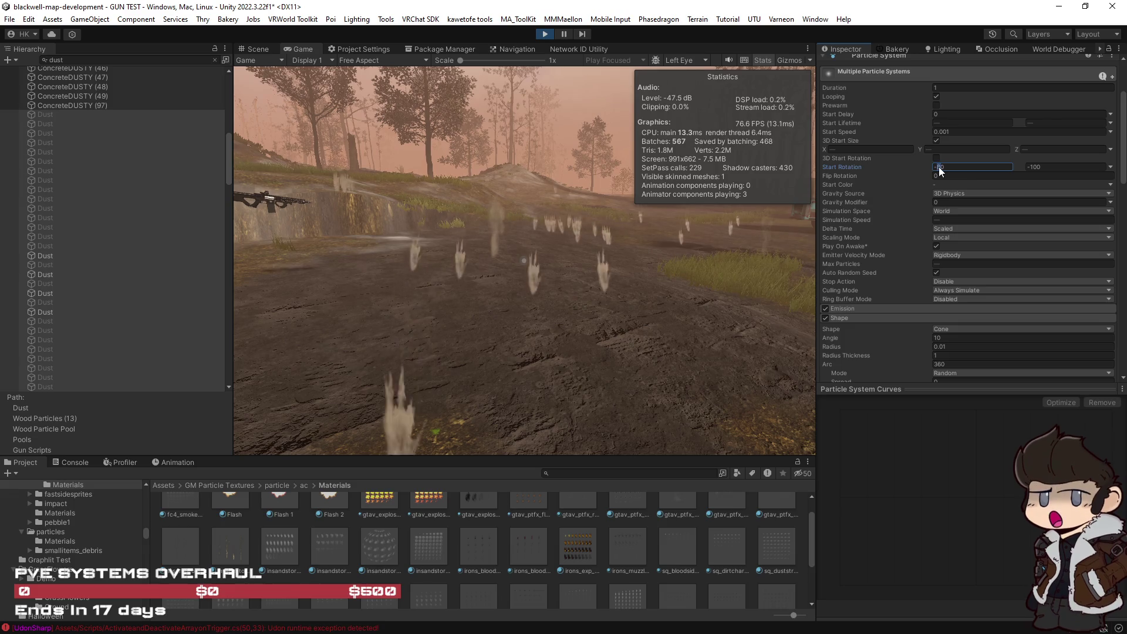
{"action": "type", "text": "-70"}
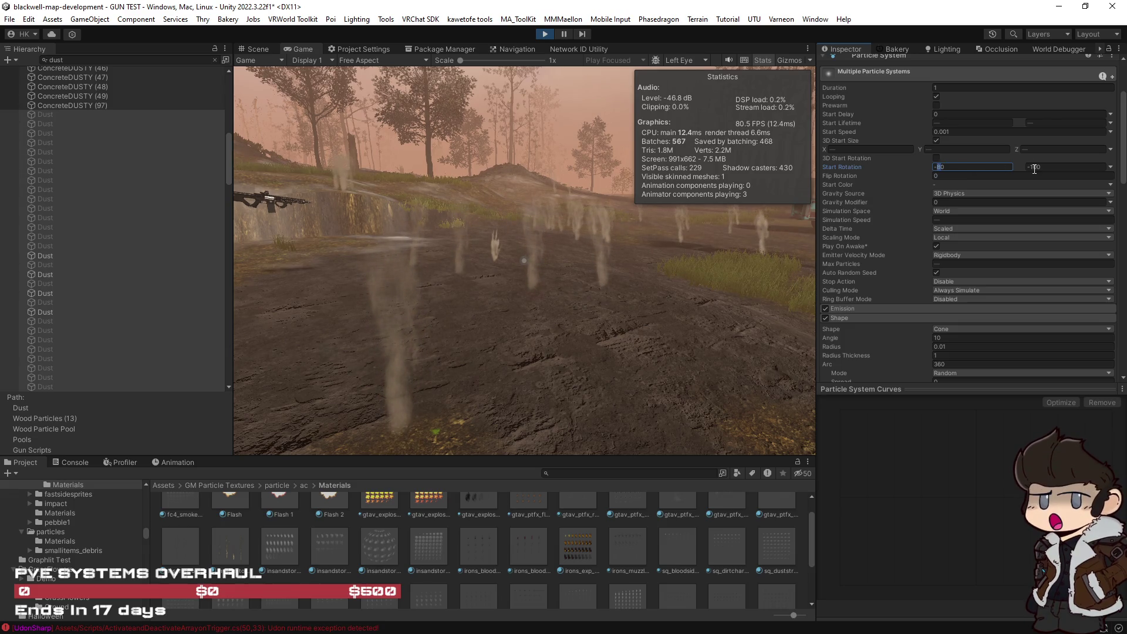
{"action": "left_click", "coordinate": [1033, 167]}
{"action": "type", "text": "1"}
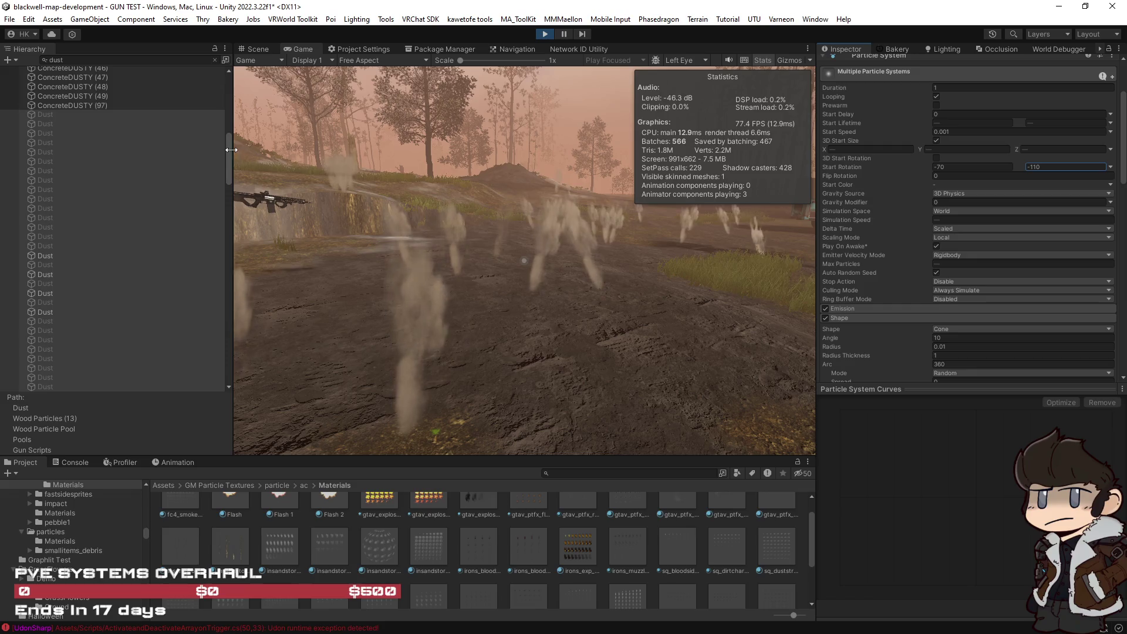
{"action": "scroll", "coordinate": [936, 200], "scroll_direction": "up", "scroll_amount": 3}
{"action": "left_click", "coordinate": [936, 192]}
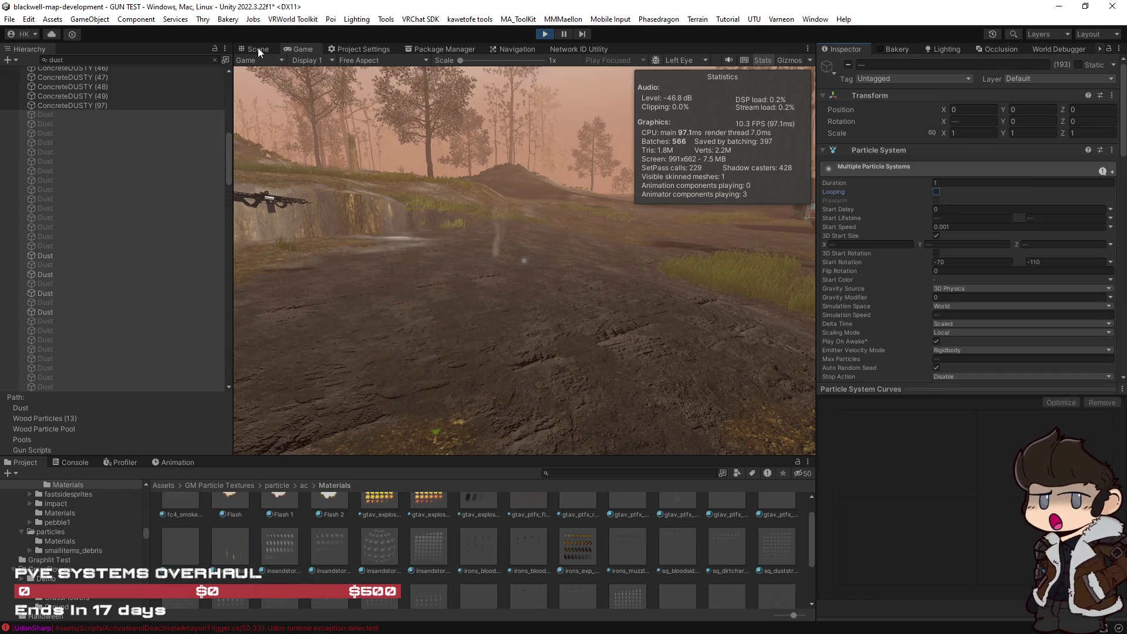
Take control of the player in the running game and pick up the rifle.
{"action": "left_click", "coordinate": [587, 283]}
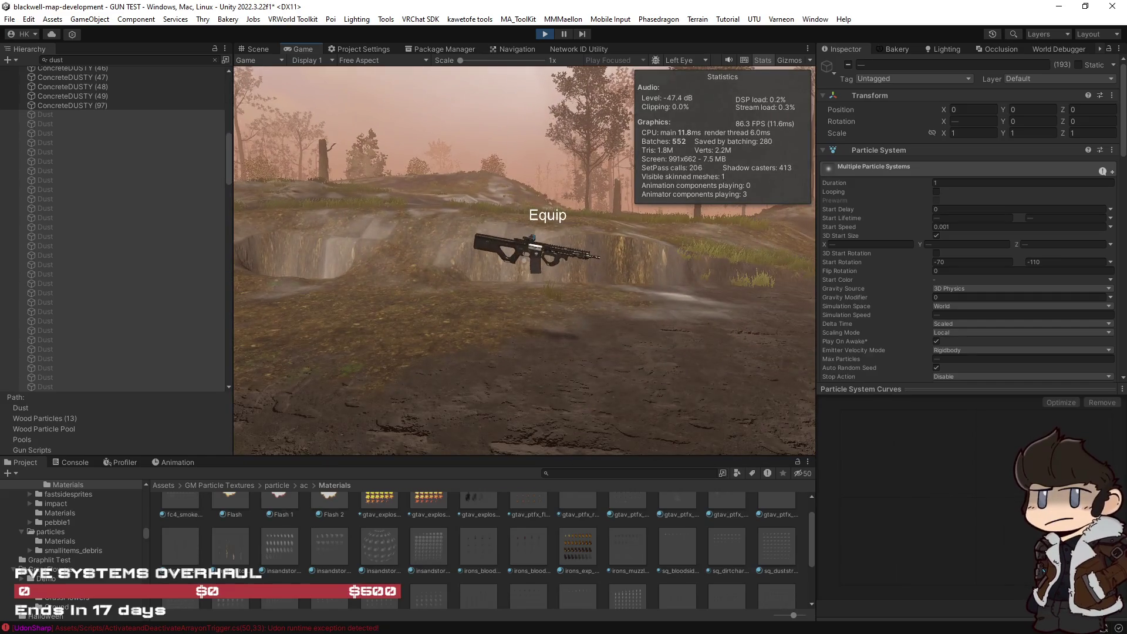
{"action": "left_click", "coordinate": [524, 261]}
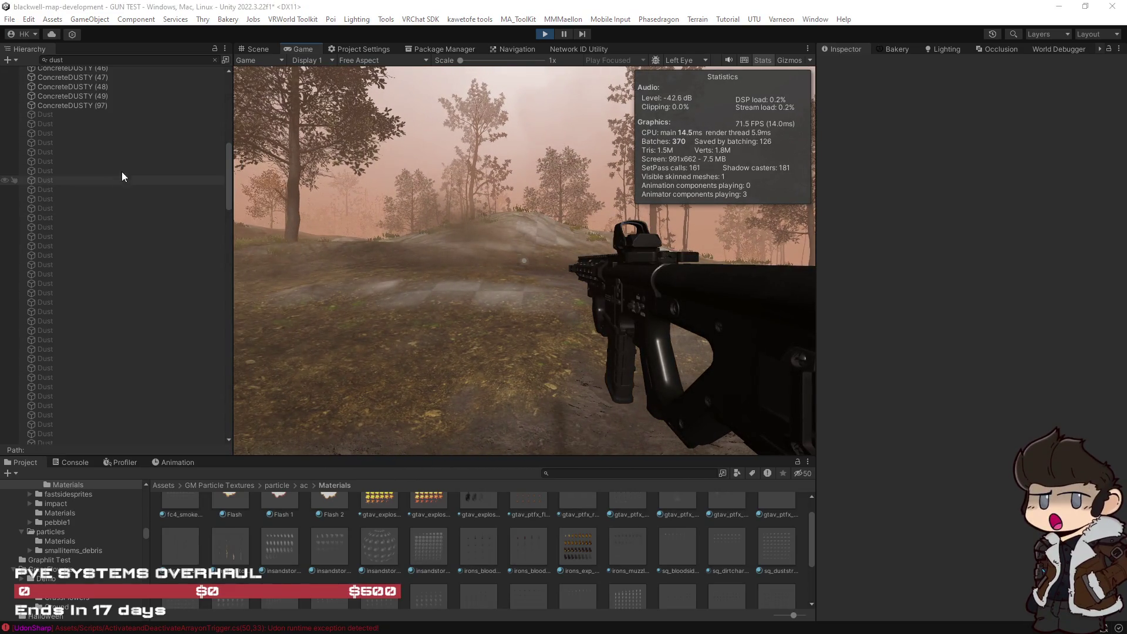
Select the range of Dust objects in the Hierarchy.
{"action": "left_click", "coordinate": [96, 114]}
{"action": "left_click_drag", "start_coordinate": [227, 153], "coordinate": [241, 368]}
{"action": "left_click", "coordinate": [142, 369], "text": "shift"}
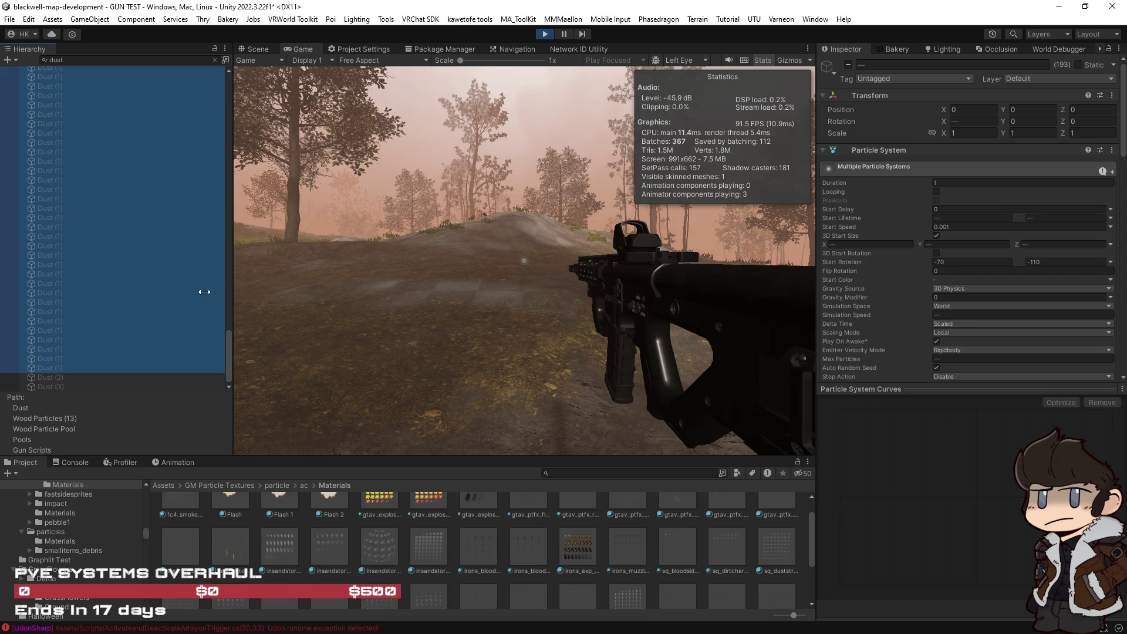
{"action": "scroll", "coordinate": [190, 279], "scroll_direction": "up", "scroll_amount": 10}
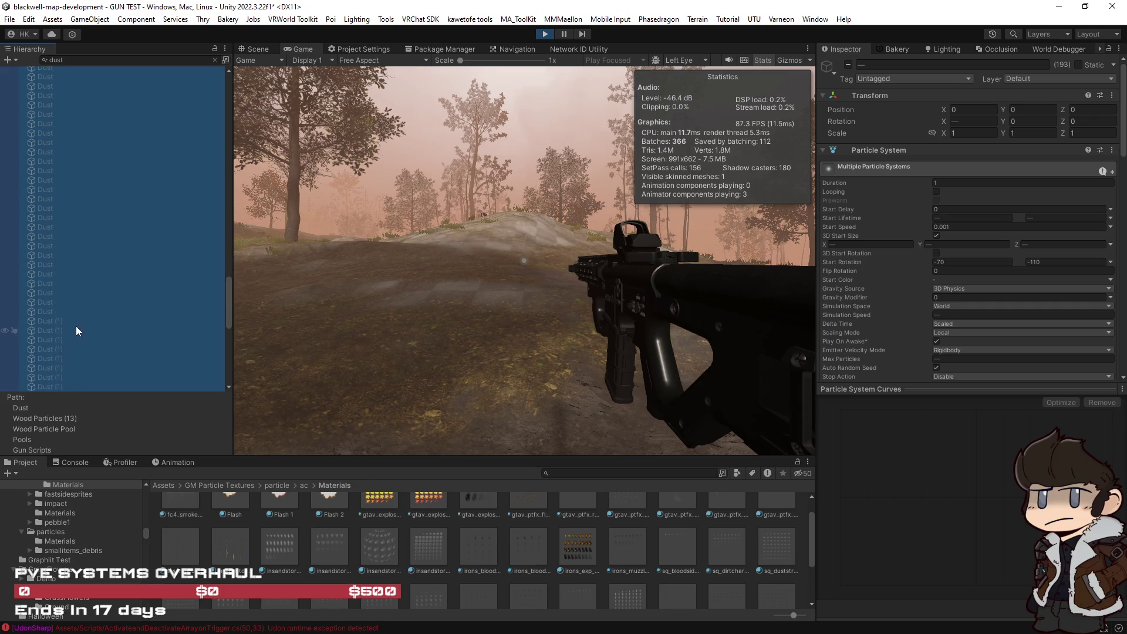
{"action": "left_click", "coordinate": [61, 313]}
{"action": "scroll", "coordinate": [136, 302], "scroll_direction": "up", "scroll_amount": 5}
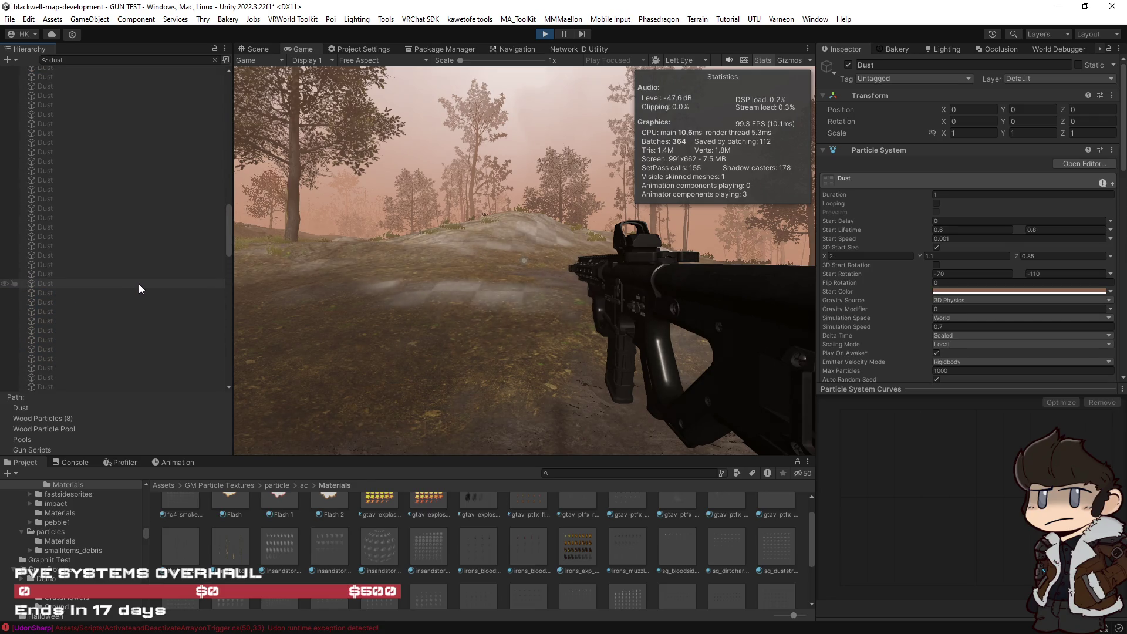
{"action": "scroll", "coordinate": [139, 208], "scroll_direction": "up", "scroll_amount": 5}
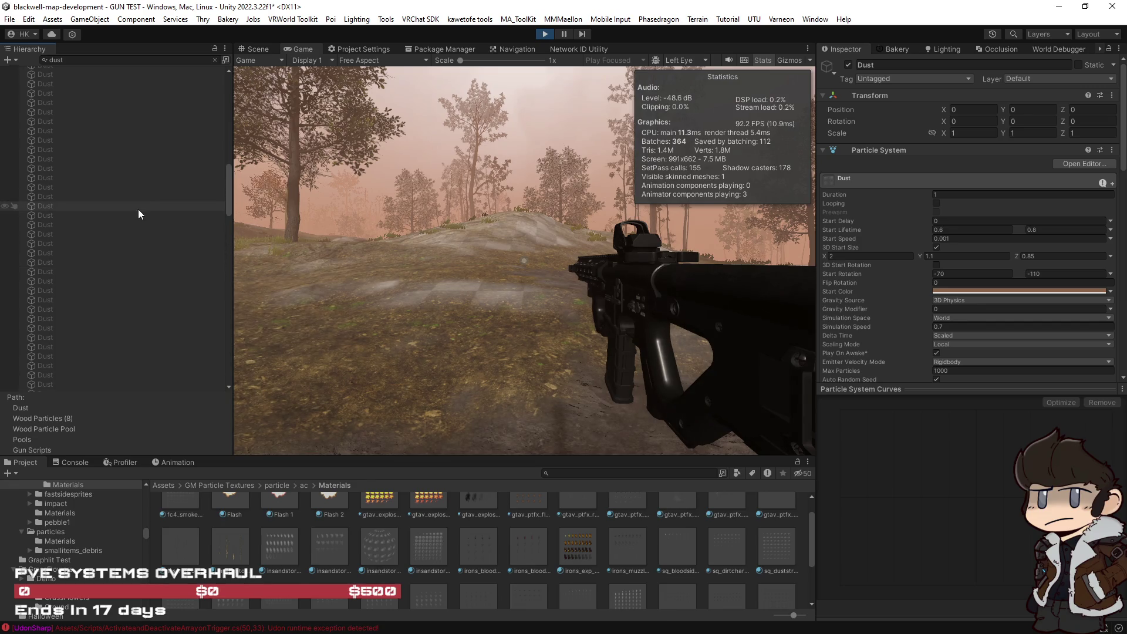
{"action": "scroll", "coordinate": [135, 214], "scroll_direction": "up", "scroll_amount": 5}
{"action": "left_click", "coordinate": [131, 220], "text": "shift"}
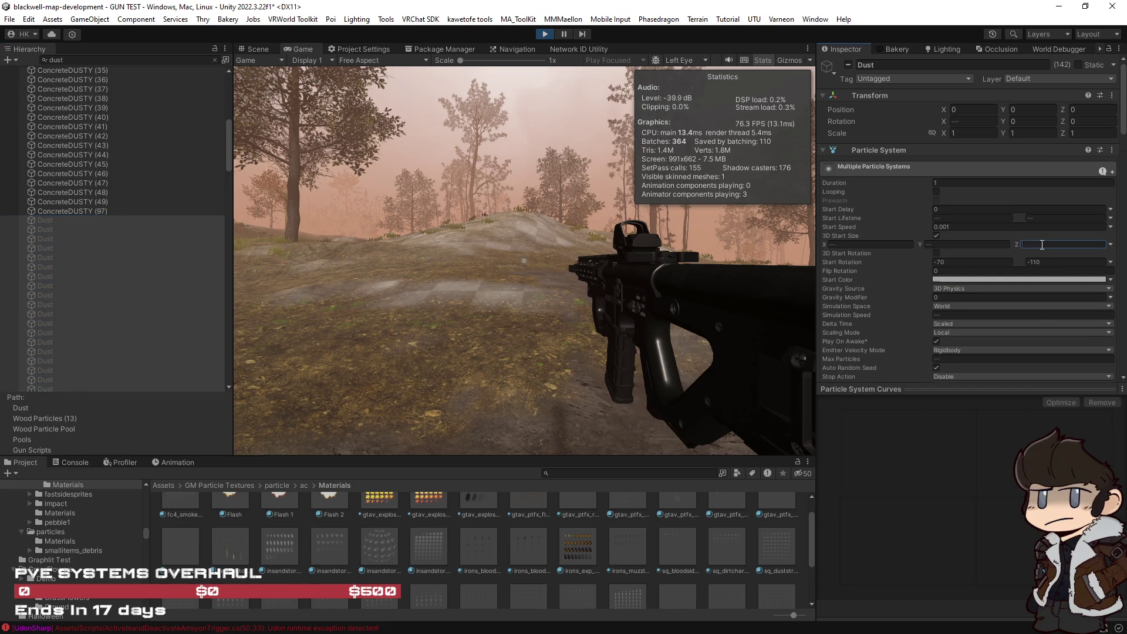
Set the 3D Start Size Z to 1.1 and fire a test shot at the ground.
{"action": "type", "text": ".1"}
{"action": "left_click", "coordinate": [498, 298]}
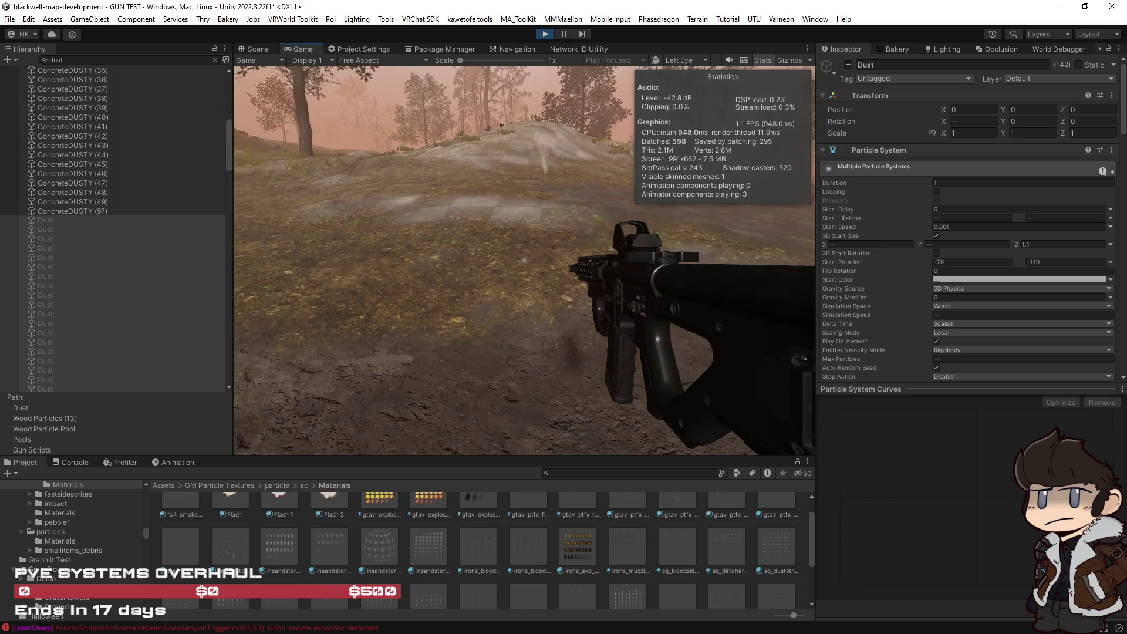
{"action": "left_click", "coordinate": [524, 260]}
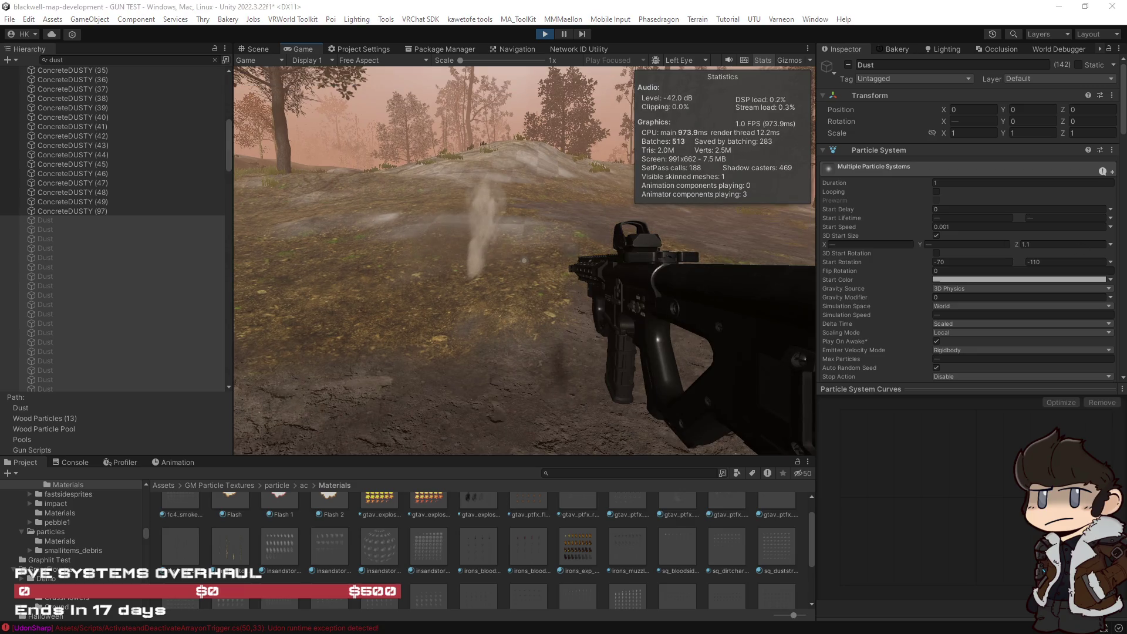
Switch 3D Start Size to Random Between Two Constants (2,1,1.1 to 1.5,2,2) and test-fire.
{"action": "left_click", "coordinate": [1112, 246]}
{"action": "left_click", "coordinate": [1060, 282]}
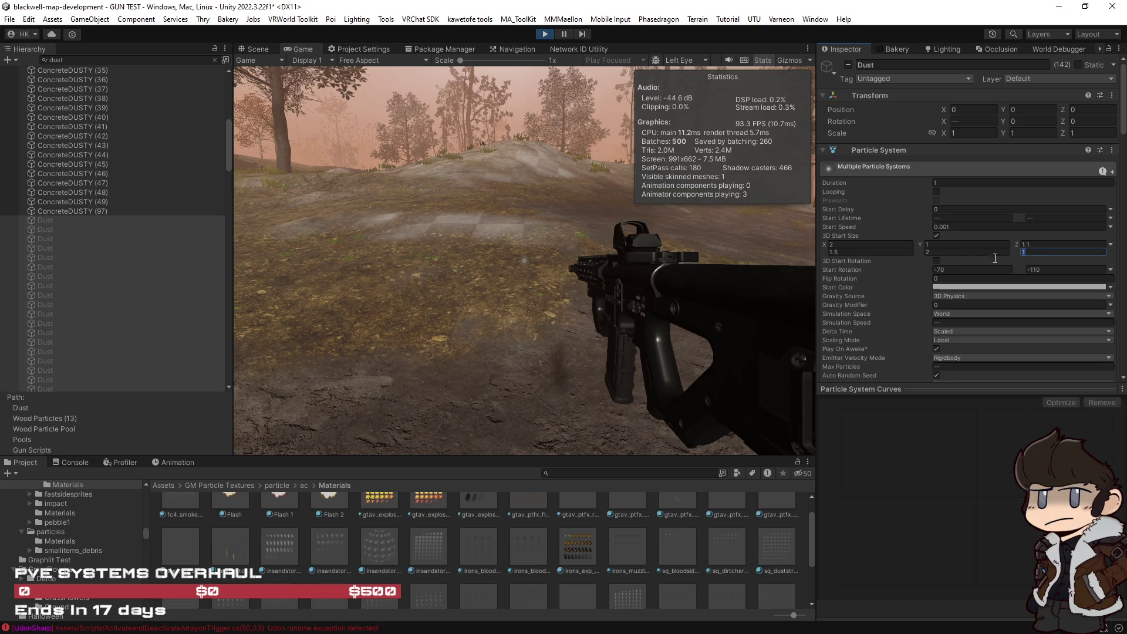
{"action": "type", "text": "2"}
{"action": "left_click", "coordinate": [590, 312]}
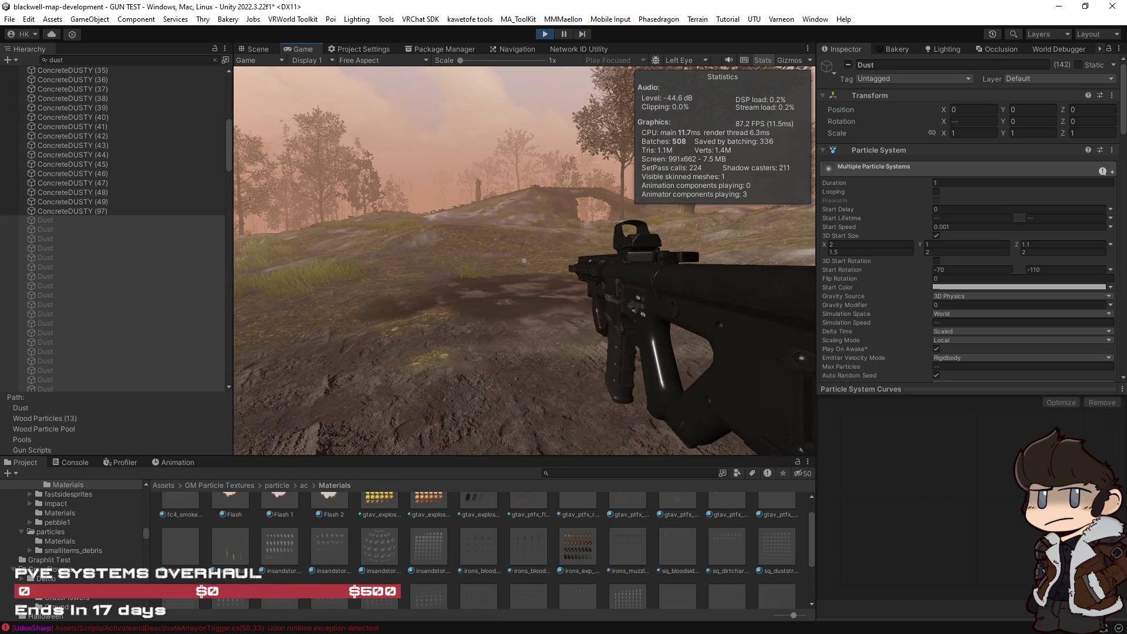
Set the Shape module's Spherize Direction to 0.2.
{"action": "scroll", "coordinate": [915, 305], "scroll_direction": "down", "scroll_amount": 7}
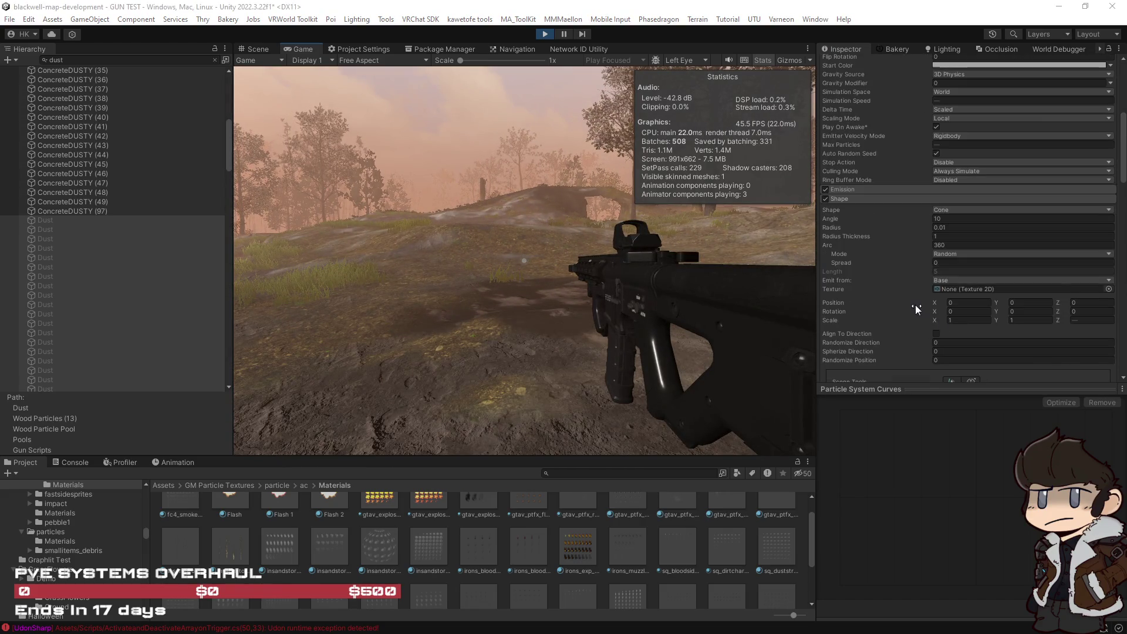
{"action": "scroll", "coordinate": [907, 296], "scroll_direction": "down", "scroll_amount": 2}
{"action": "left_click", "coordinate": [941, 257]}
{"action": "type", "text": ".2"}
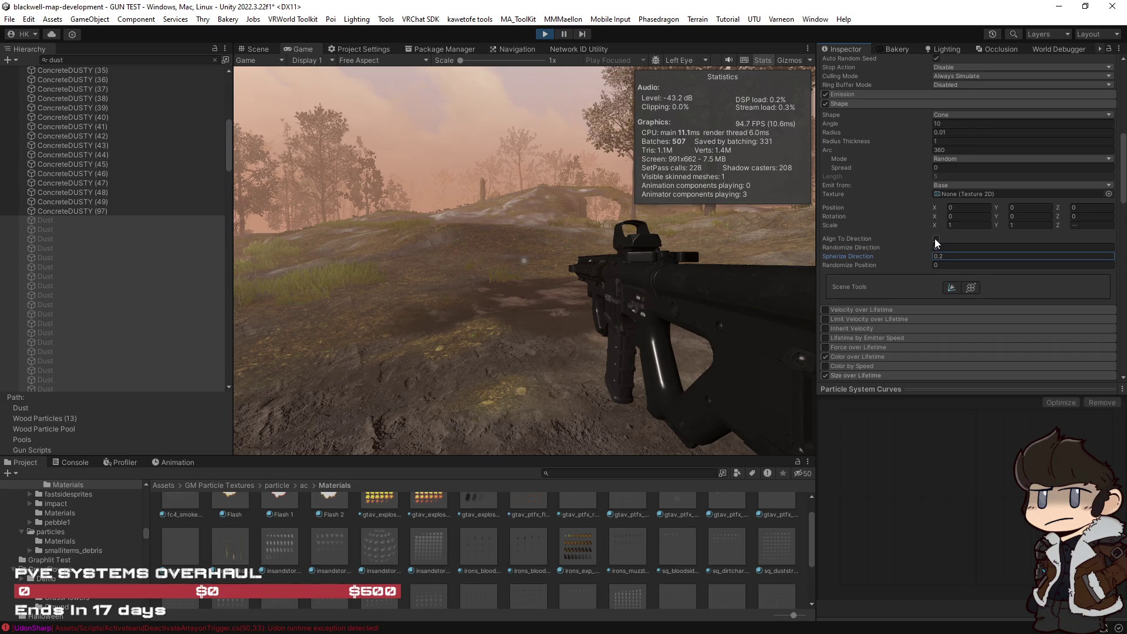
{"action": "left_click", "coordinate": [936, 237]}
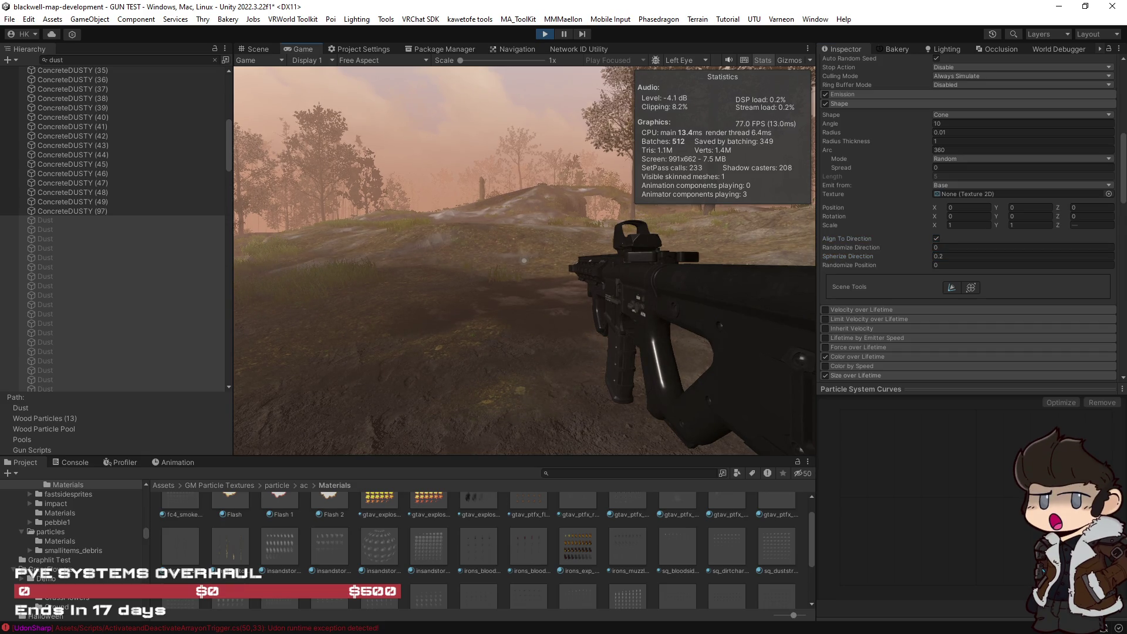
Fire two test shots toward the walls in the running game.
{"action": "key", "text": "Escape"}
{"action": "left_click", "coordinate": [49, 219]}
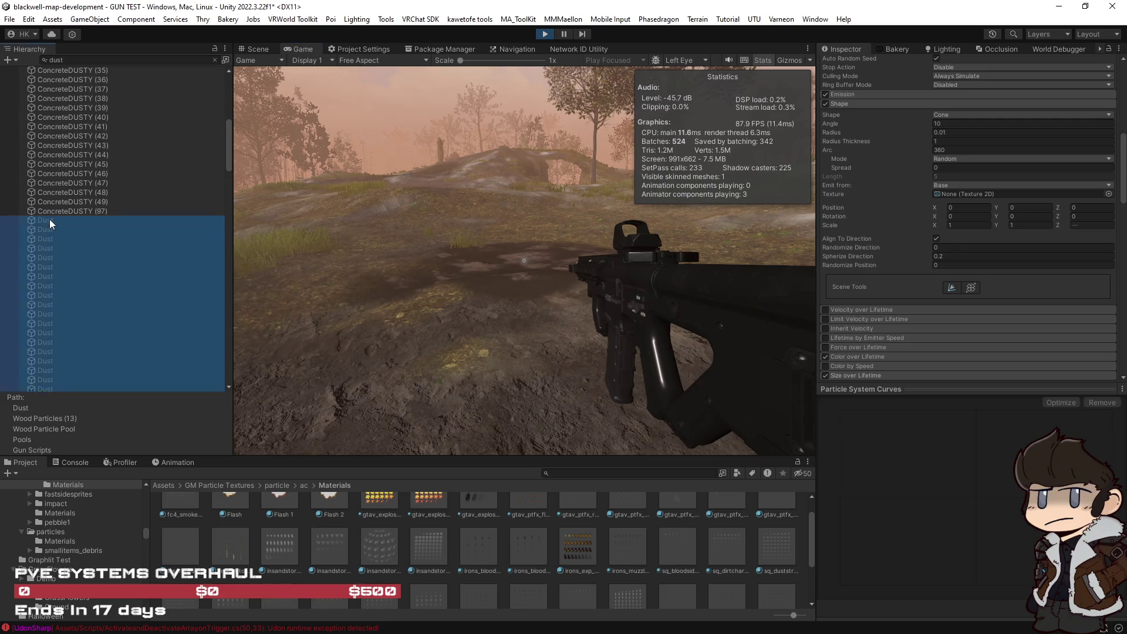
{"action": "left_click", "coordinate": [600, 337]}
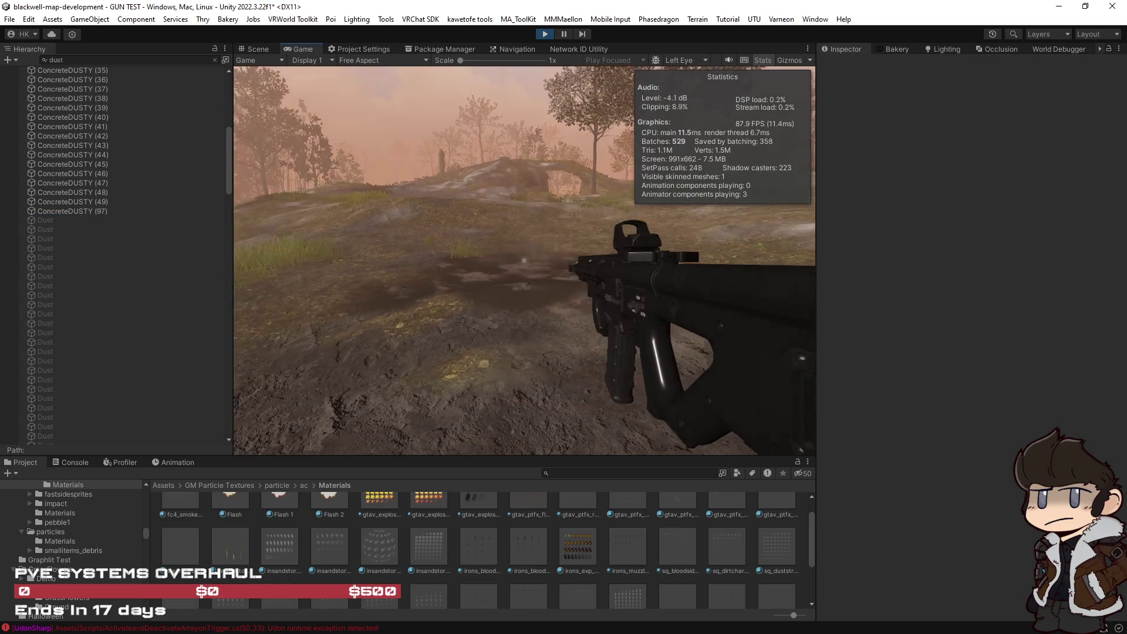
{"action": "left_click", "coordinate": [524, 260]}
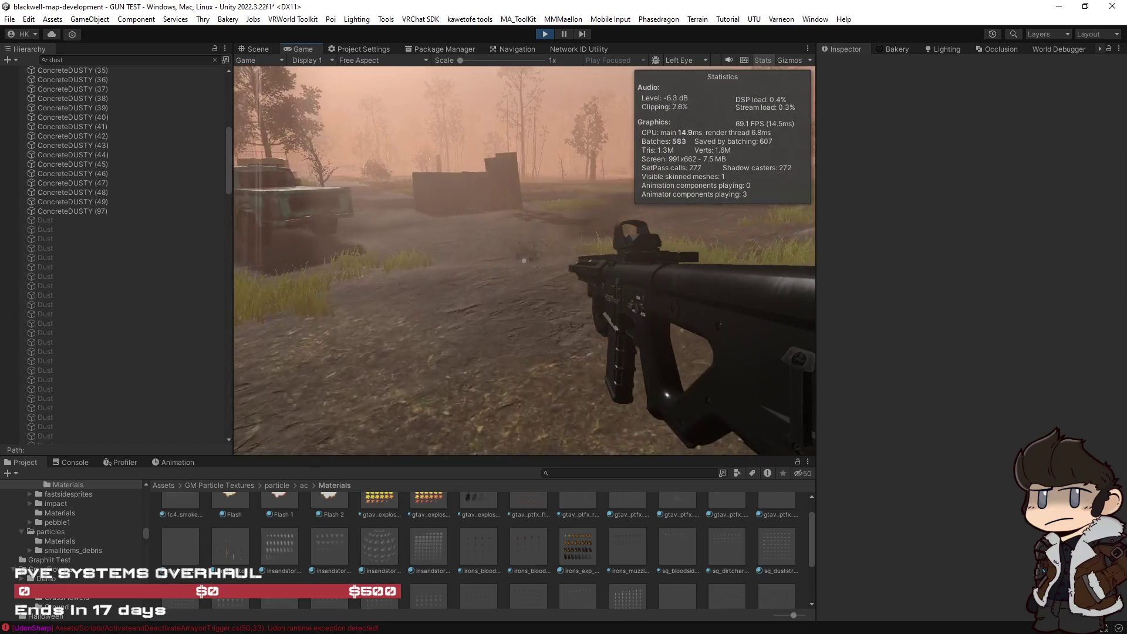
{"action": "left_click", "coordinate": [524, 260]}
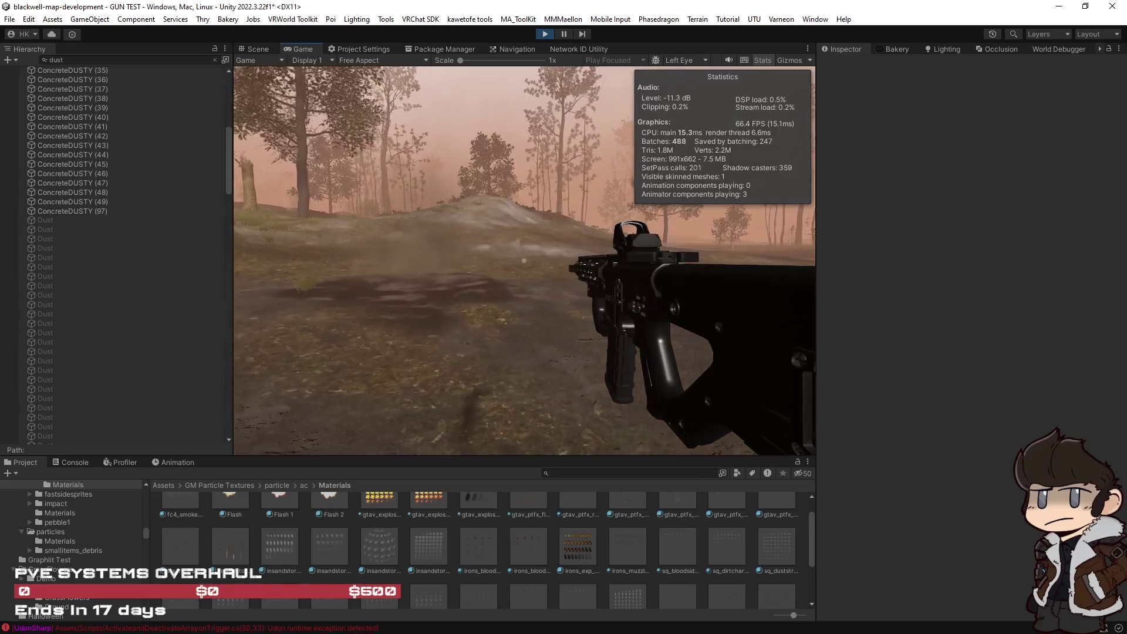
Select the whole range of Dust objects in the Hierarchy.
{"action": "key", "text": "Escape"}
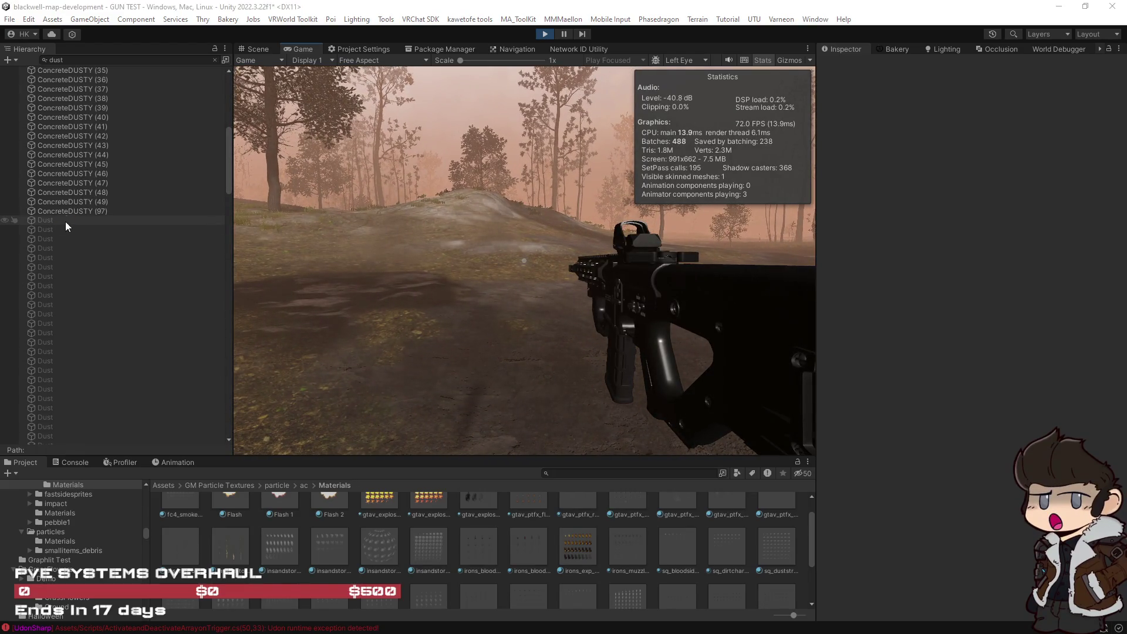
{"action": "left_click", "coordinate": [66, 222]}
{"action": "scroll", "coordinate": [100, 242], "scroll_direction": "down", "scroll_amount": 5}
{"action": "scroll", "coordinate": [102, 242], "scroll_direction": "down", "scroll_amount": 3}
{"action": "left_click", "coordinate": [100, 273], "text": "shift"}
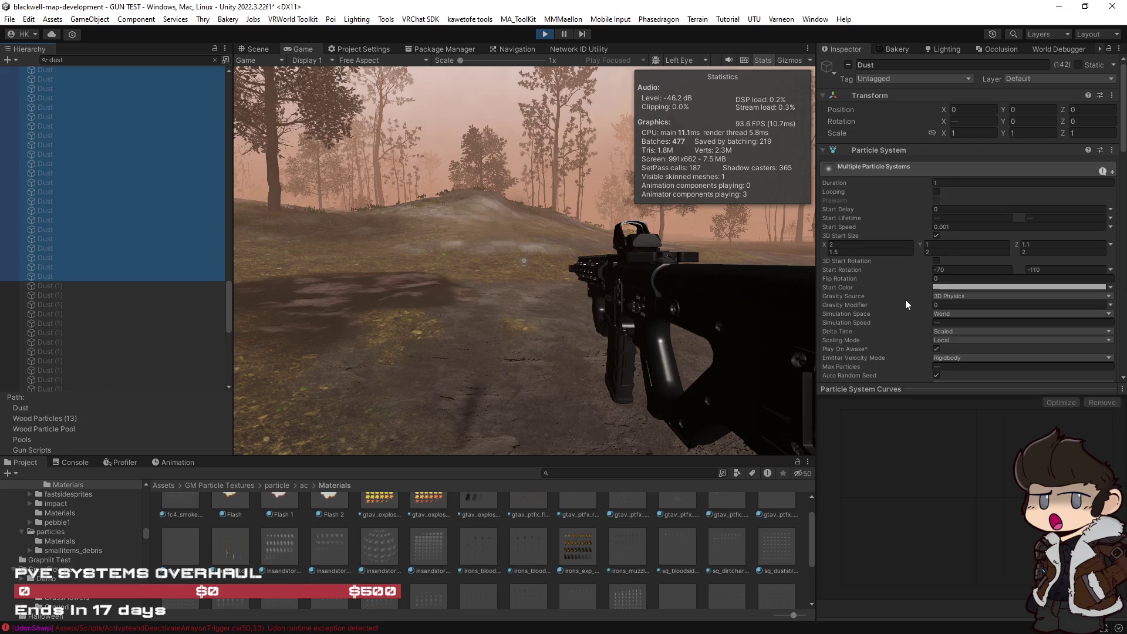
{"action": "scroll", "coordinate": [903, 299], "scroll_direction": "down", "scroll_amount": 10}
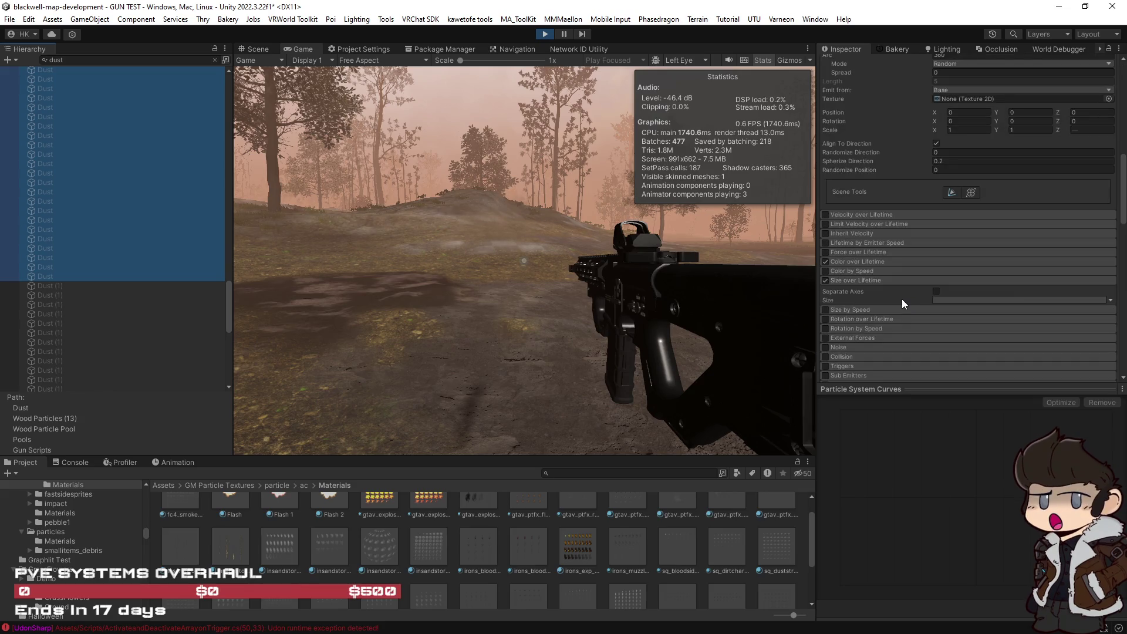
{"action": "scroll", "coordinate": [892, 301], "scroll_direction": "up", "scroll_amount": 3}
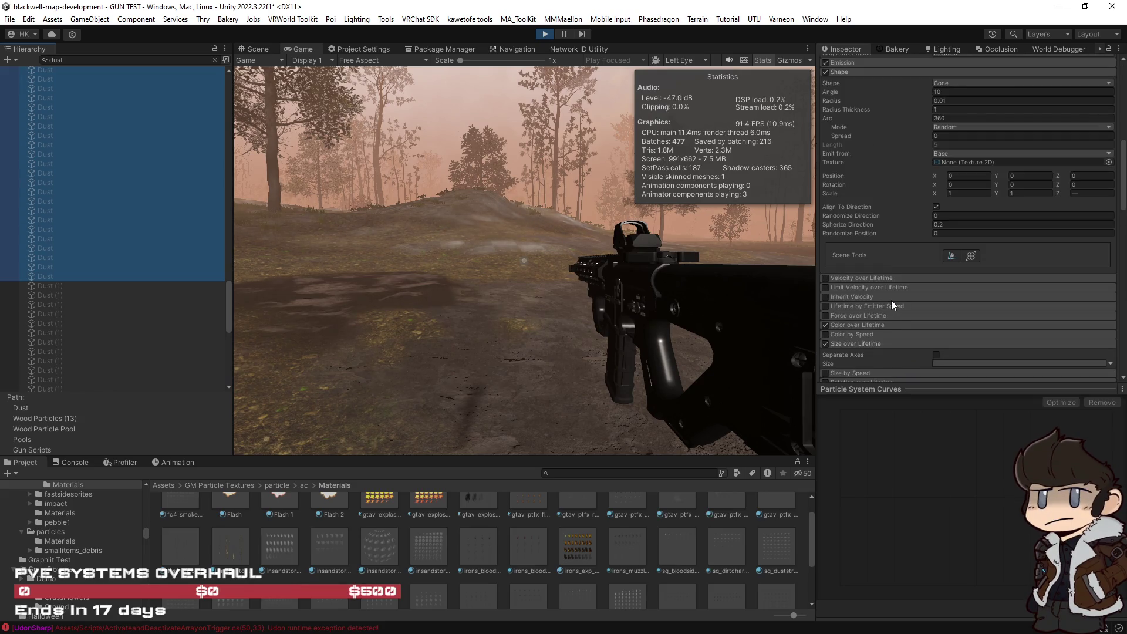
{"action": "scroll", "coordinate": [884, 292], "scroll_direction": "up", "scroll_amount": 2}
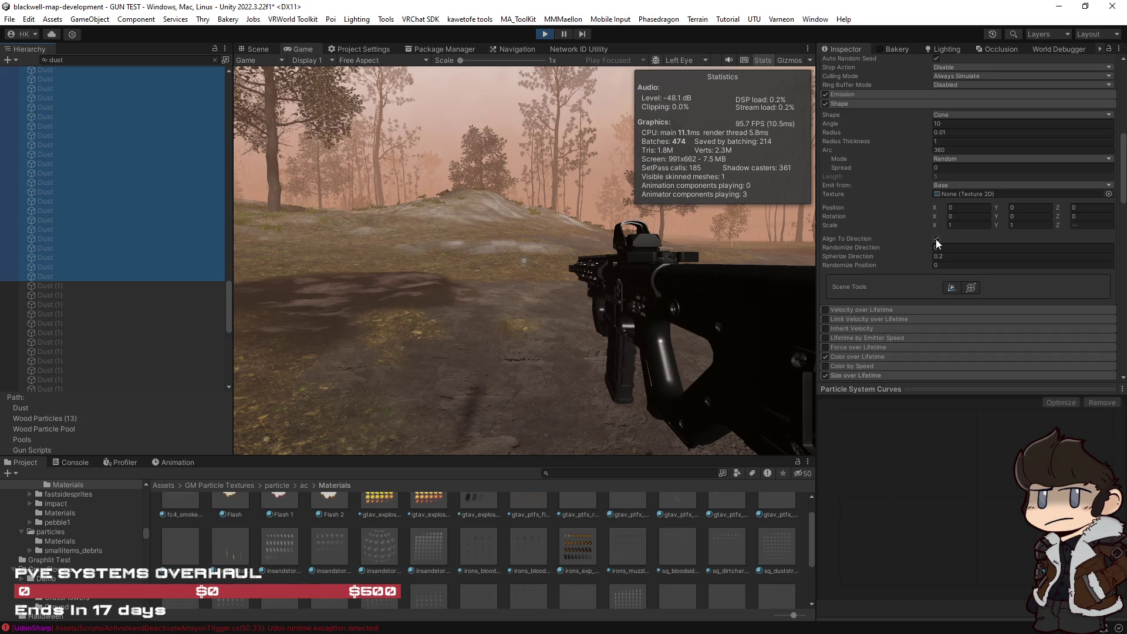
Shoot the ground and hillside to check the dust puffs, then select an active Dust object.
{"action": "left_click", "coordinate": [611, 323]}
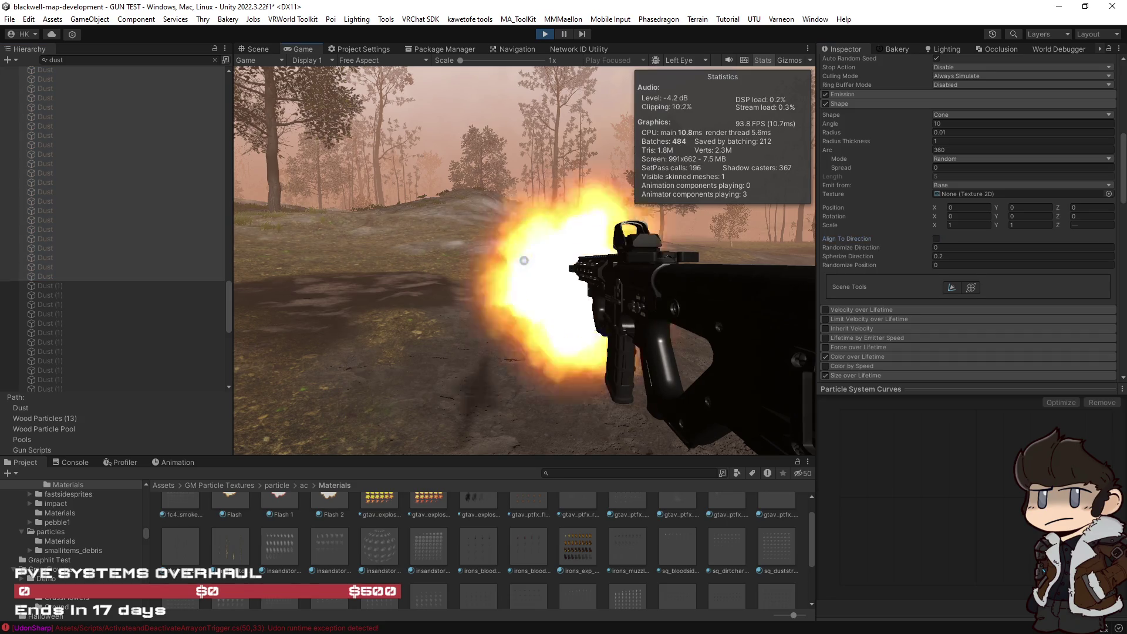
{"action": "key", "text": "Escape"}
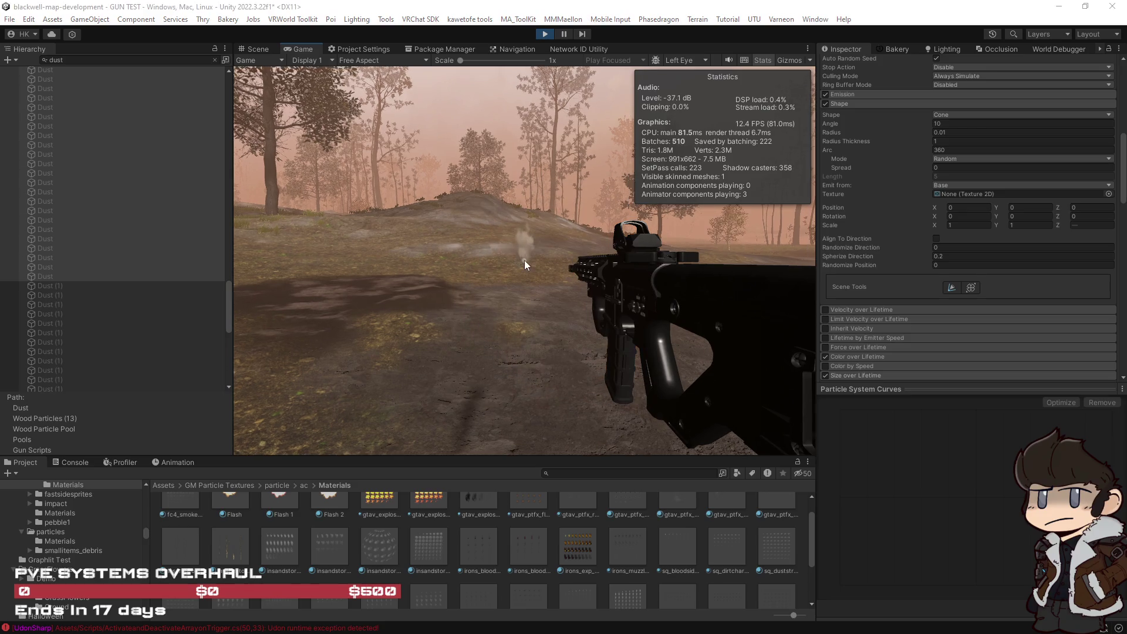
{"action": "left_click", "coordinate": [46, 276]}
{"action": "left_click", "coordinate": [502, 347]}
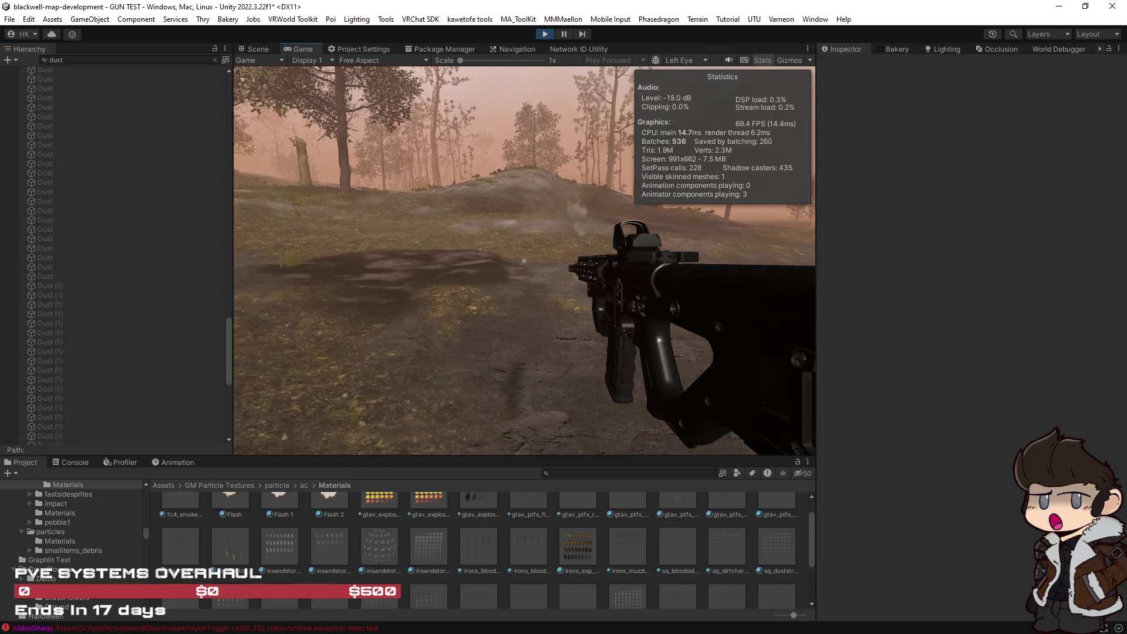
{"action": "left_click", "coordinate": [524, 260]}
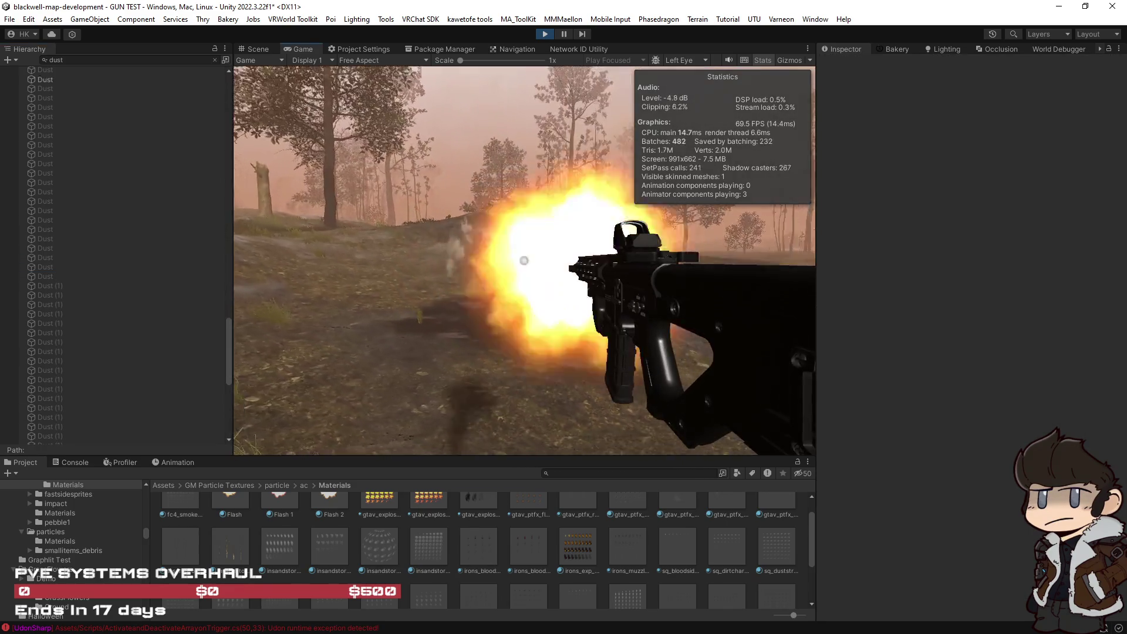
{"action": "left_click", "coordinate": [524, 260]}
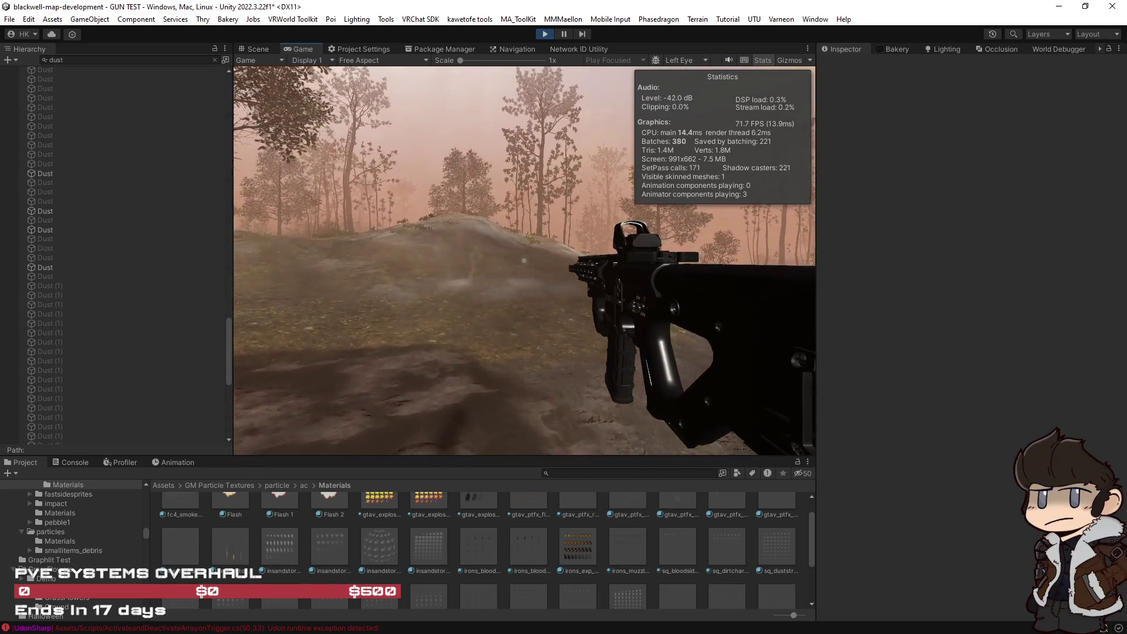
{"action": "left_click", "coordinate": [107, 275]}
{"action": "scroll", "coordinate": [134, 256], "scroll_direction": "up", "scroll_amount": 10}
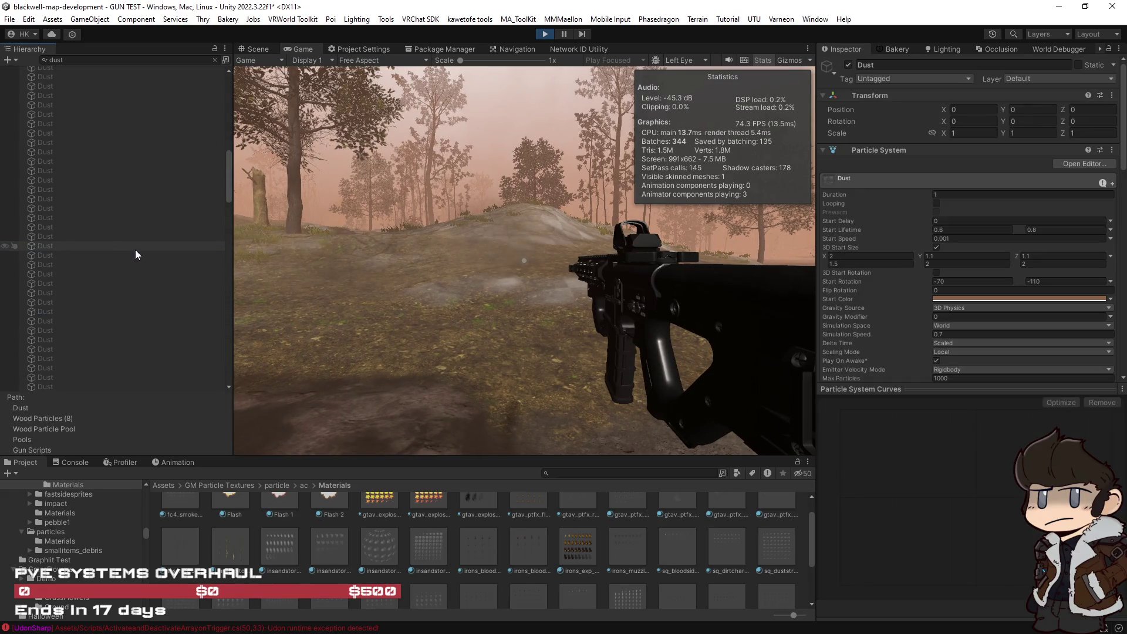
Select all Dust objects together and enter 4 in the Spherize Direction field.
{"action": "left_click", "coordinate": [104, 150], "text": "shift"}
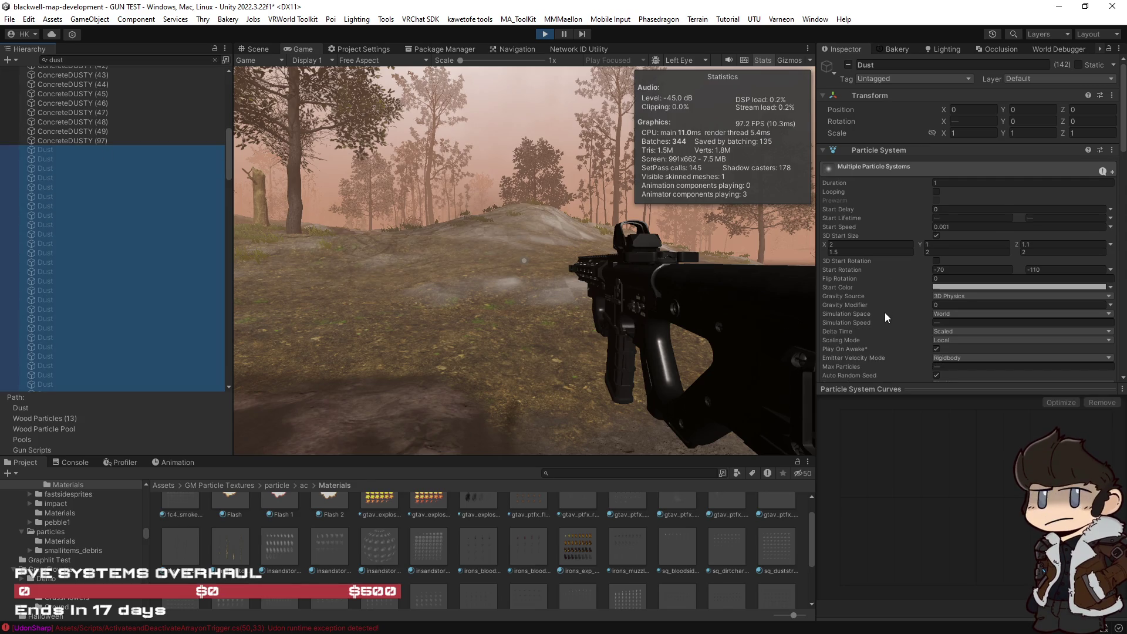
{"action": "scroll", "coordinate": [885, 312], "scroll_direction": "down", "scroll_amount": 8}
{"action": "scroll", "coordinate": [887, 316], "scroll_direction": "down", "scroll_amount": 4}
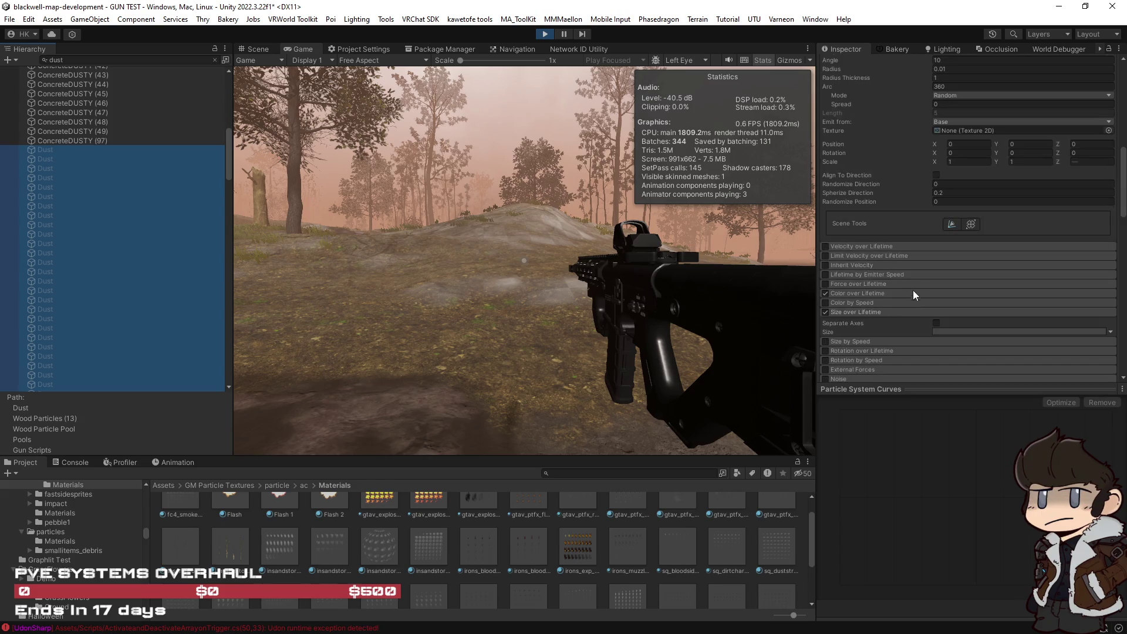
{"action": "scroll", "coordinate": [931, 185], "scroll_direction": "down", "scroll_amount": 2}
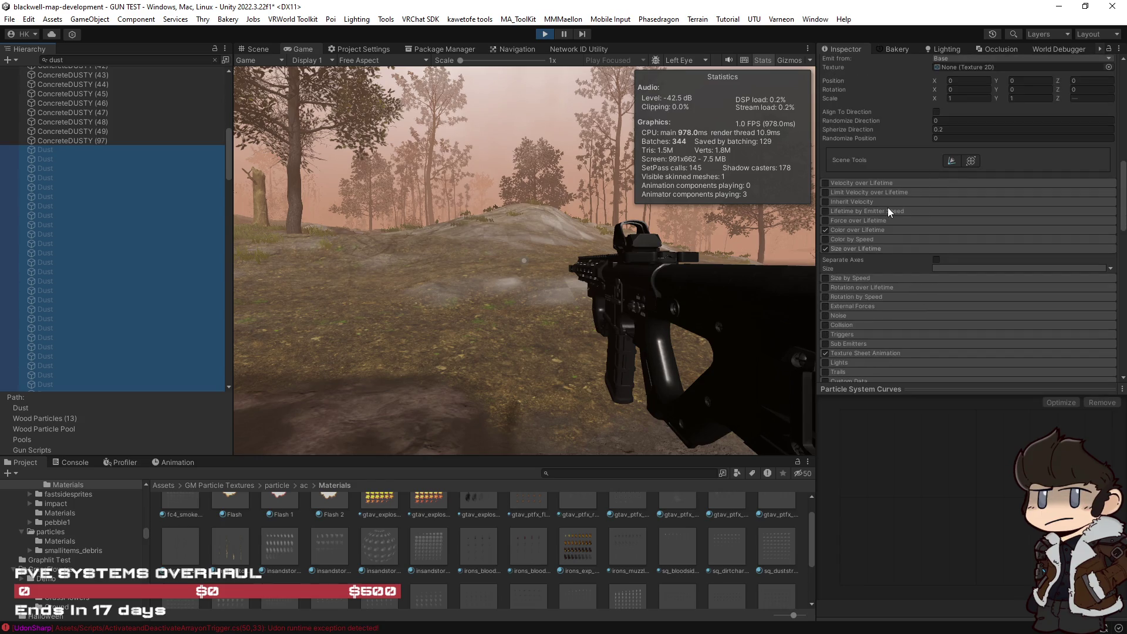
{"action": "scroll", "coordinate": [887, 206], "scroll_direction": "up", "scroll_amount": 2}
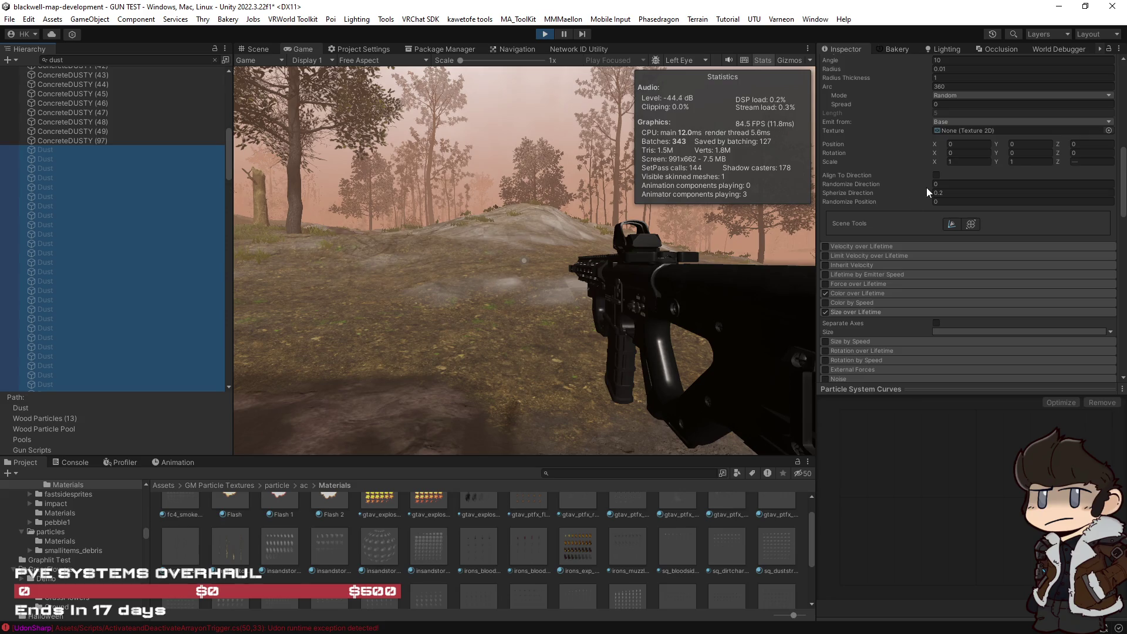
{"action": "left_click", "coordinate": [940, 192]}
{"action": "type", "text": "4"}
Change the second-row X 3D start size bound from 1.5 to 3.
{"action": "scroll", "coordinate": [919, 269], "scroll_direction": "up", "scroll_amount": 7}
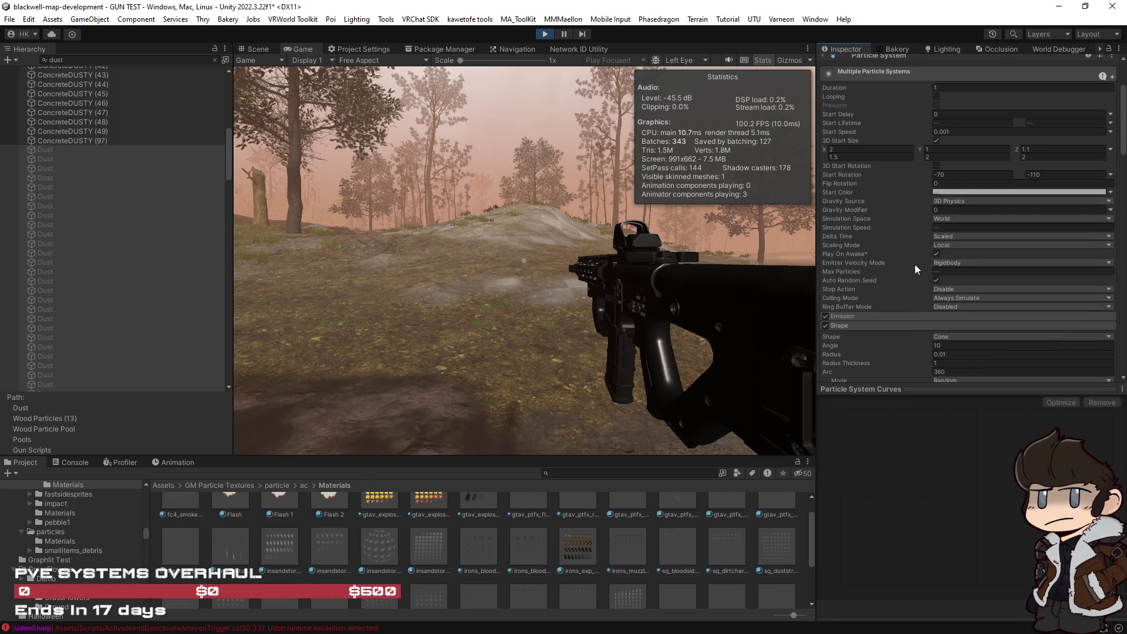
{"action": "scroll", "coordinate": [892, 235], "scroll_direction": "up", "scroll_amount": 3}
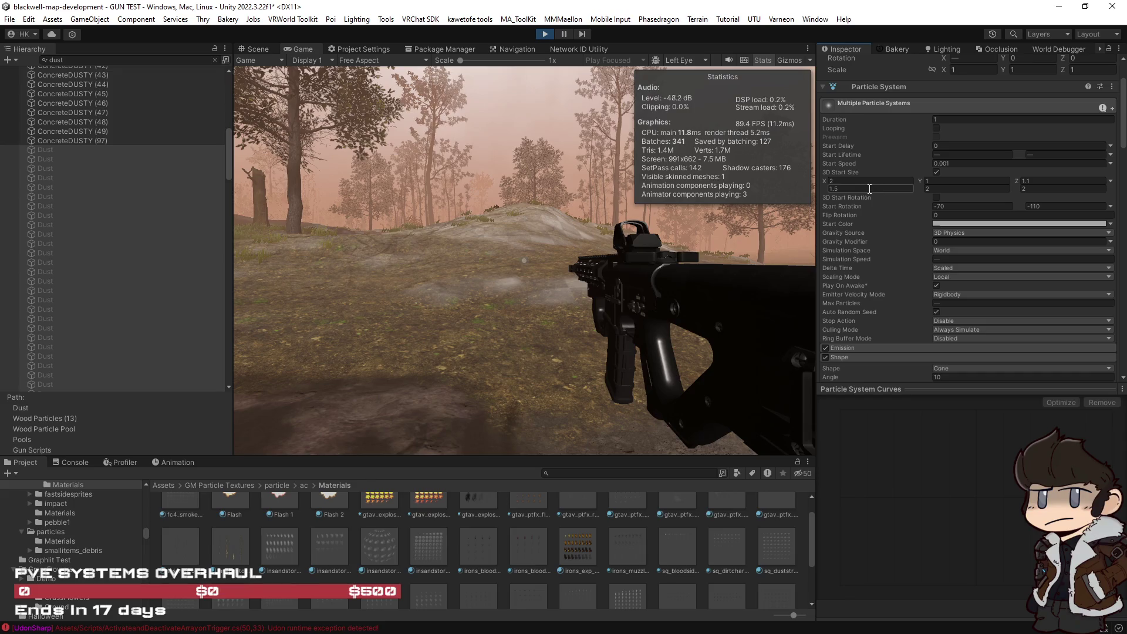
{"action": "left_click", "coordinate": [941, 188]}
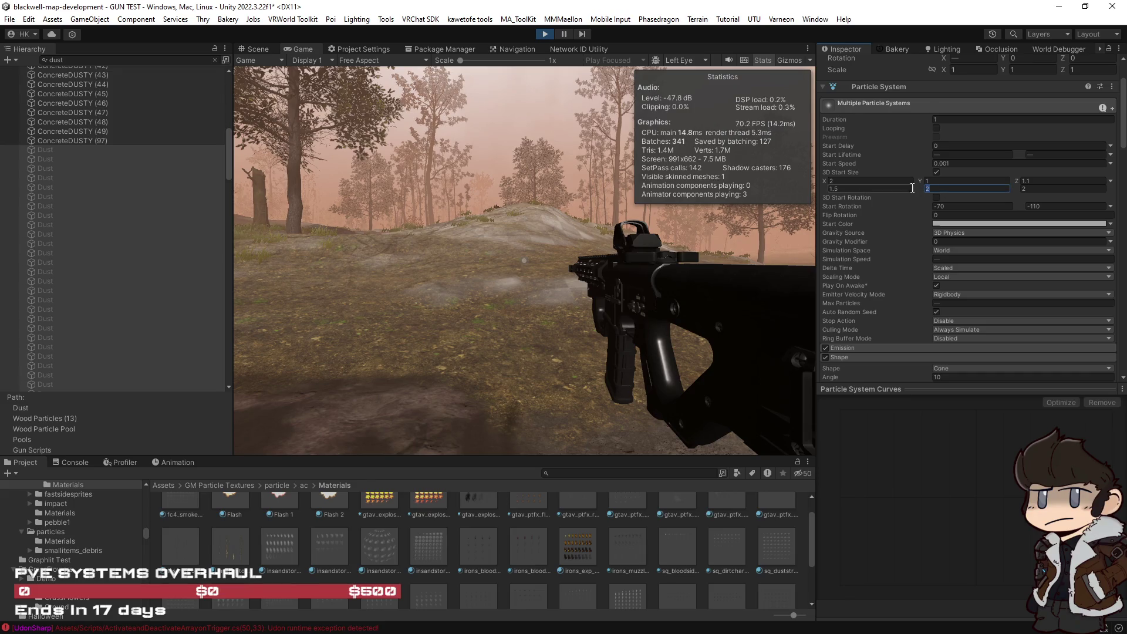
{"action": "left_click", "coordinate": [860, 188]}
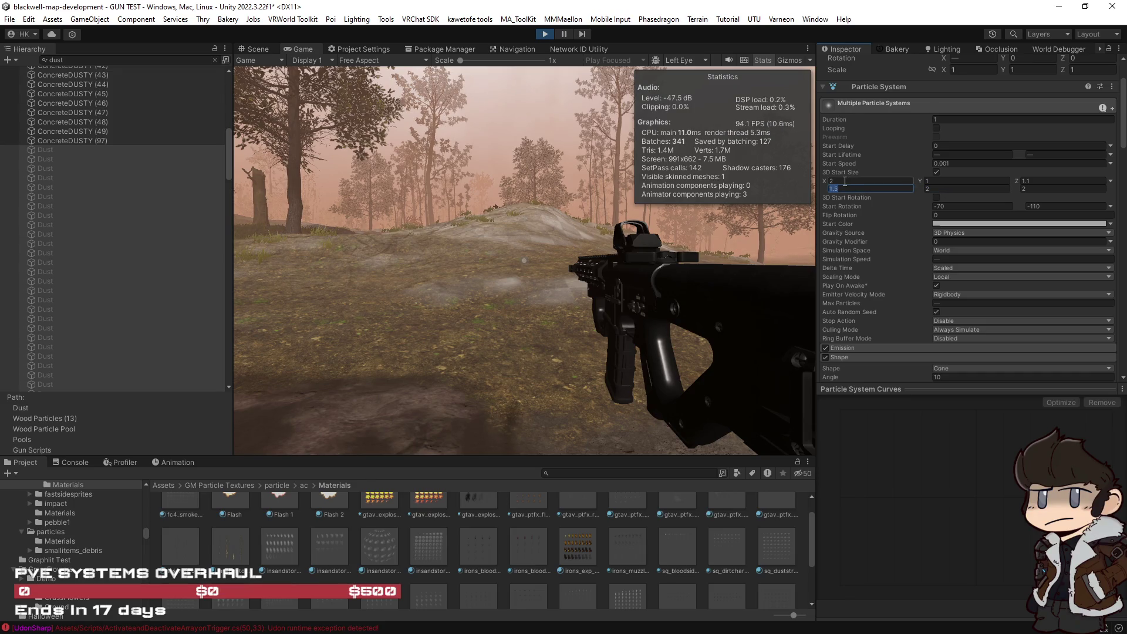
{"action": "left_click", "coordinate": [937, 181]}
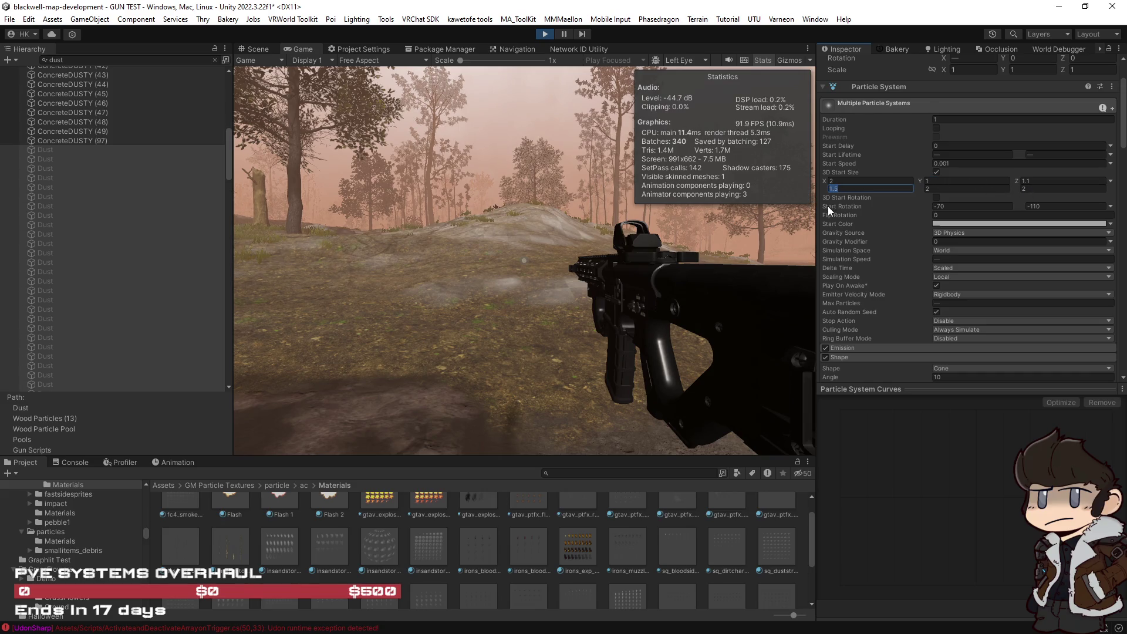
{"action": "type", "text": "3"}
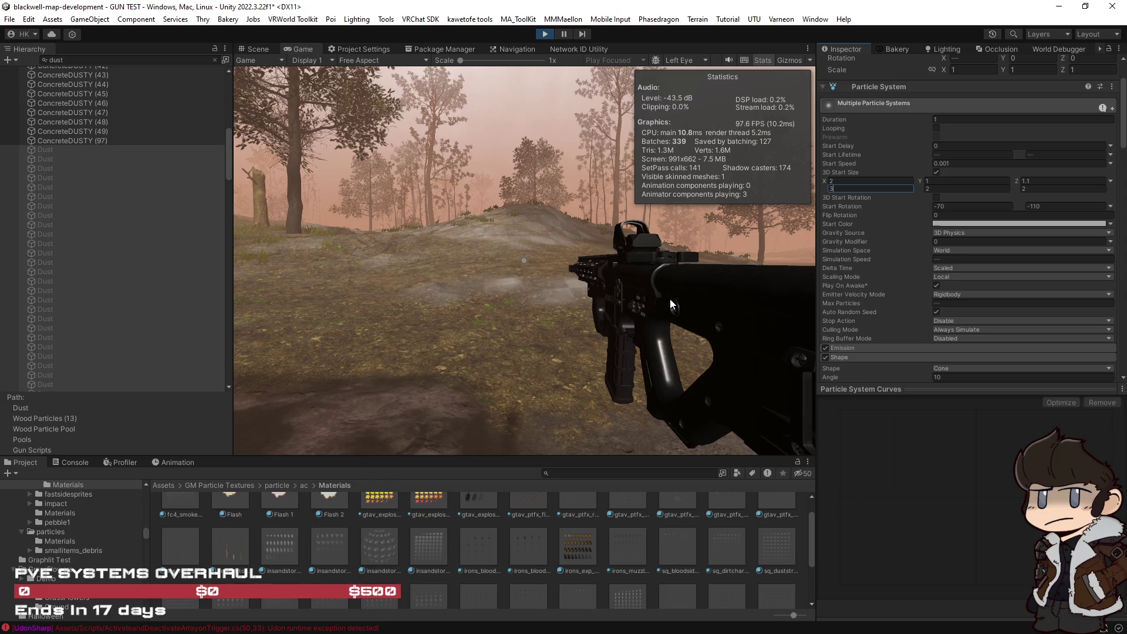
Commit the new start size in the Game view and select the first Dust object.
{"action": "left_click", "coordinate": [585, 291]}
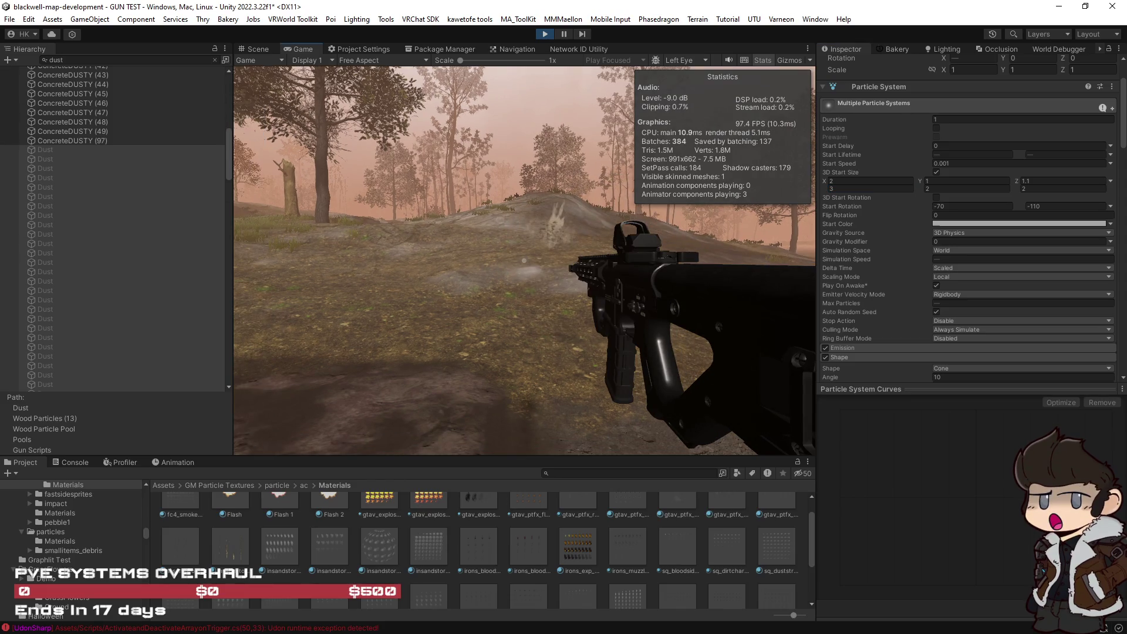
{"action": "key", "text": "Escape"}
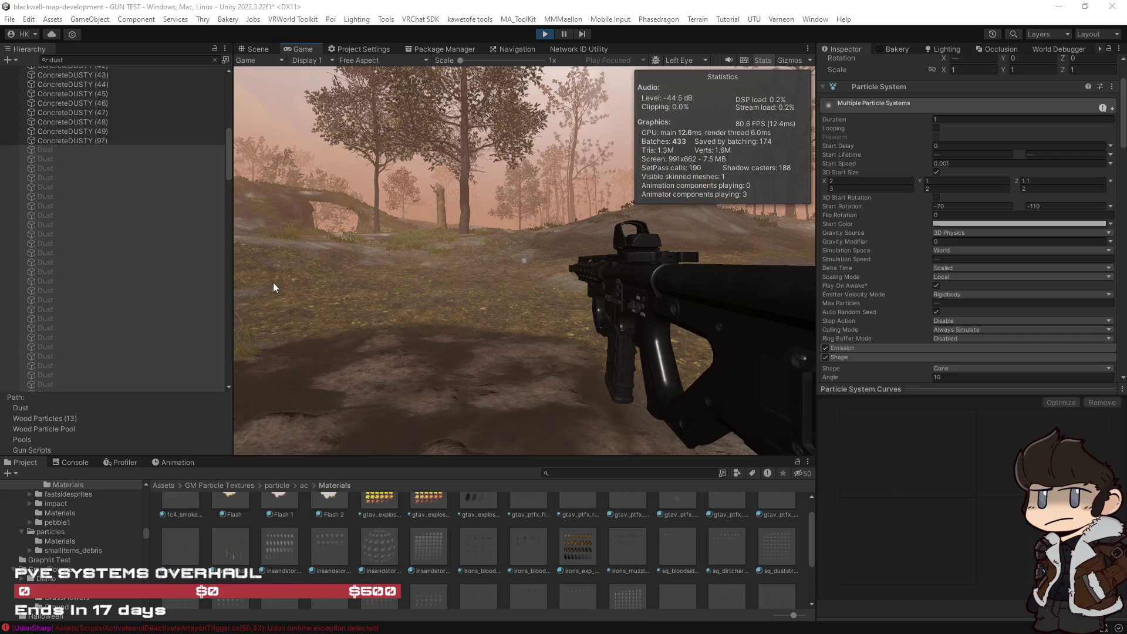
{"action": "left_click", "coordinate": [53, 150]}
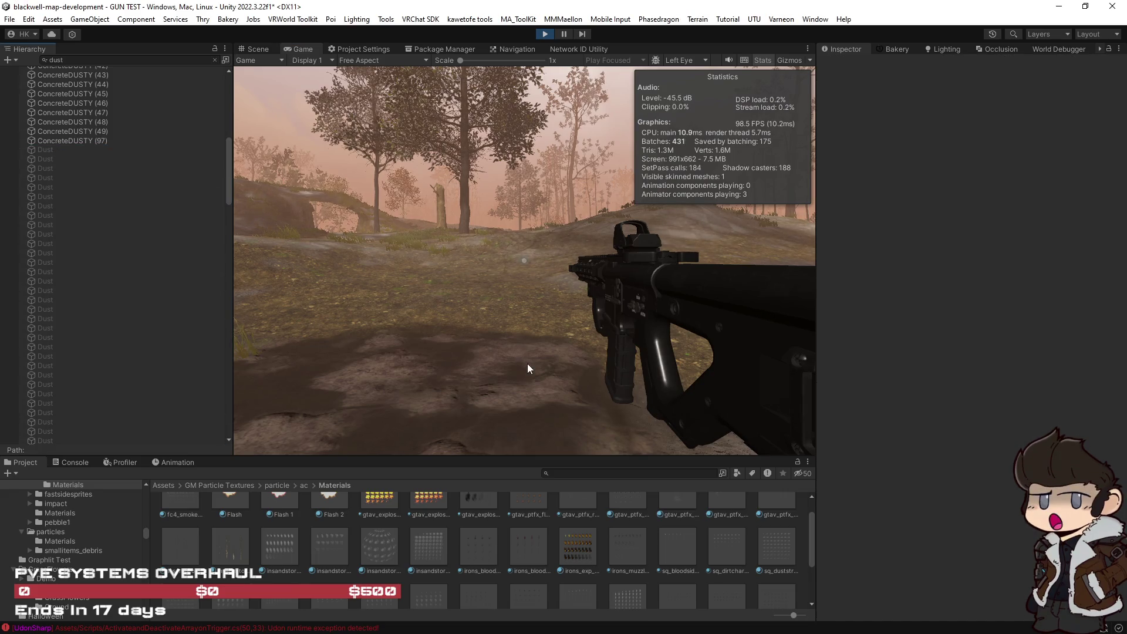
Fire three shots at the terrain, then inspect a Dust object's particle settings.
{"action": "left_click", "coordinate": [527, 364]}
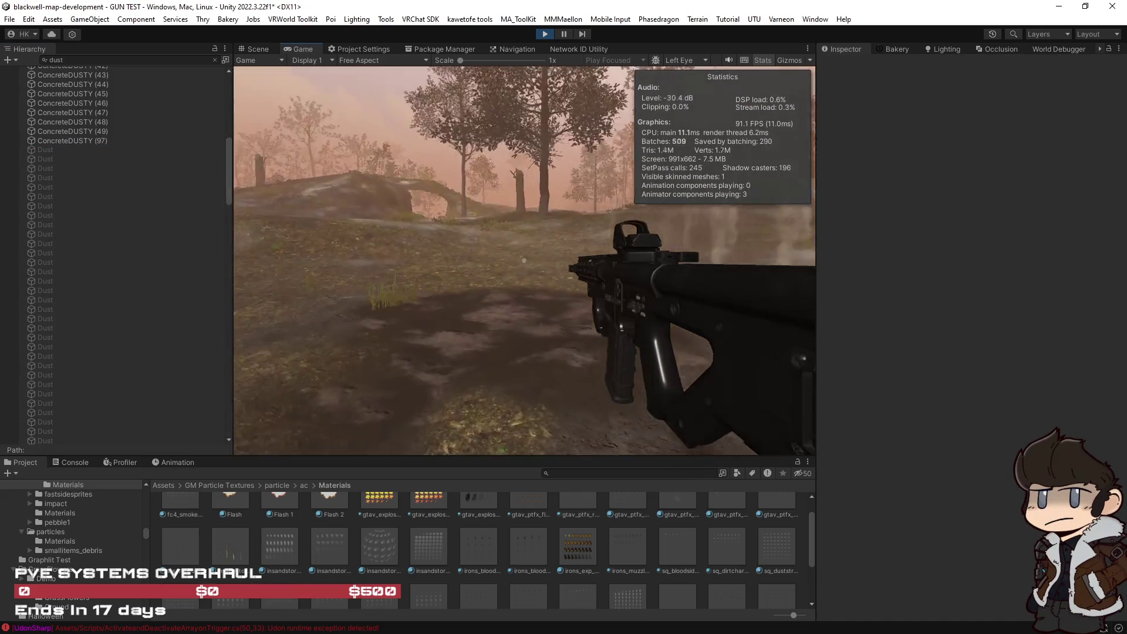
{"action": "left_click", "coordinate": [525, 260]}
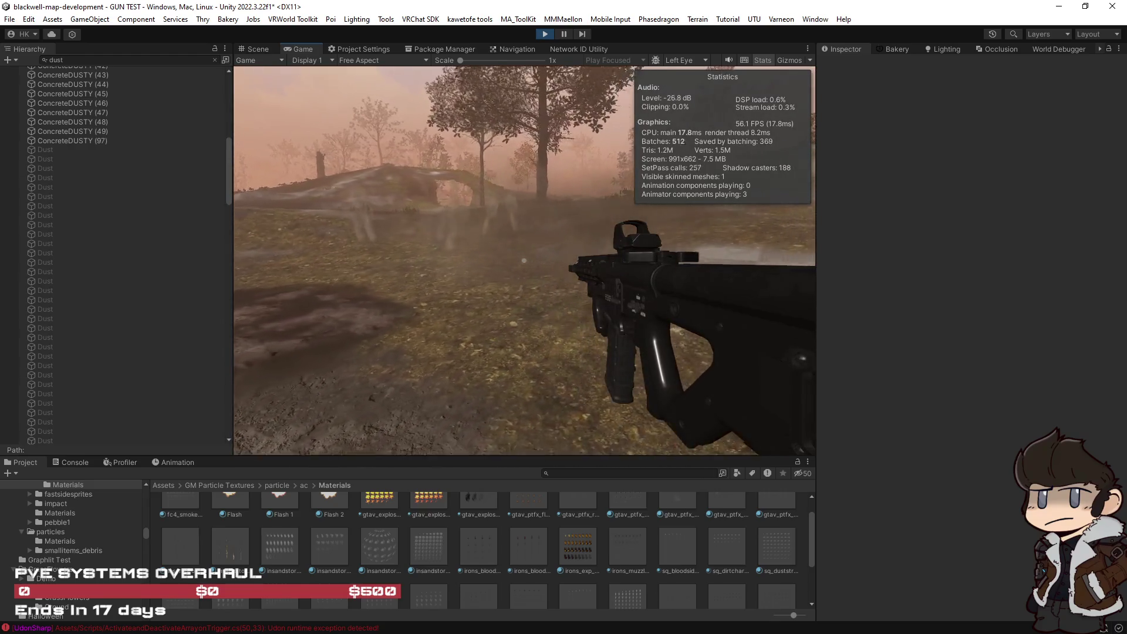
{"action": "left_click", "coordinate": [524, 260]}
{"action": "left_click", "coordinate": [524, 260]}
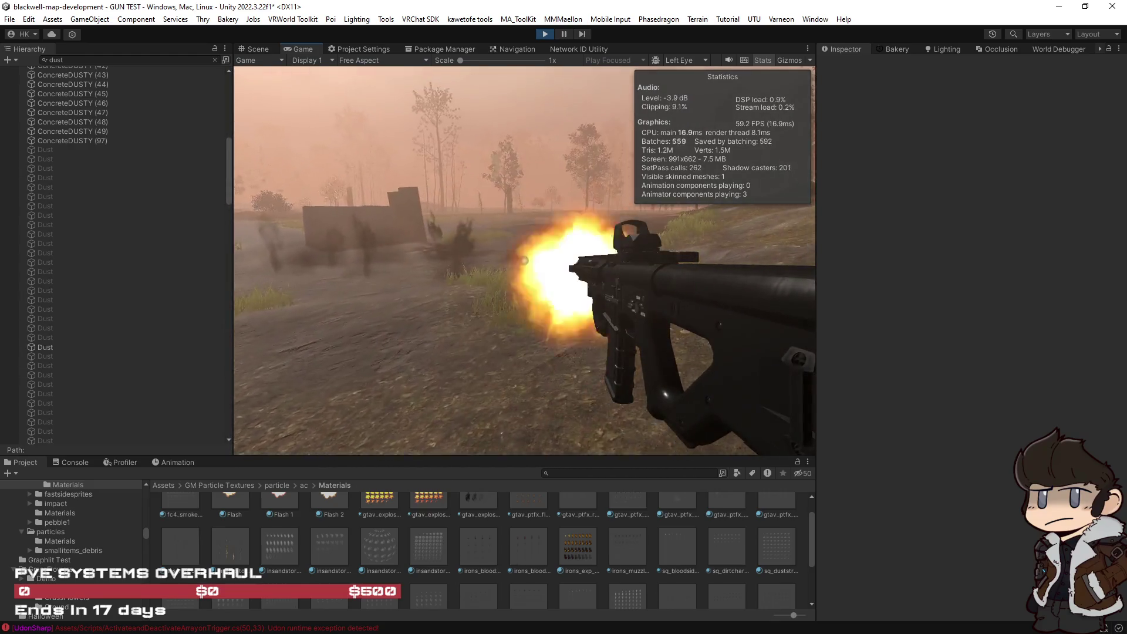
{"action": "key", "text": "Escape"}
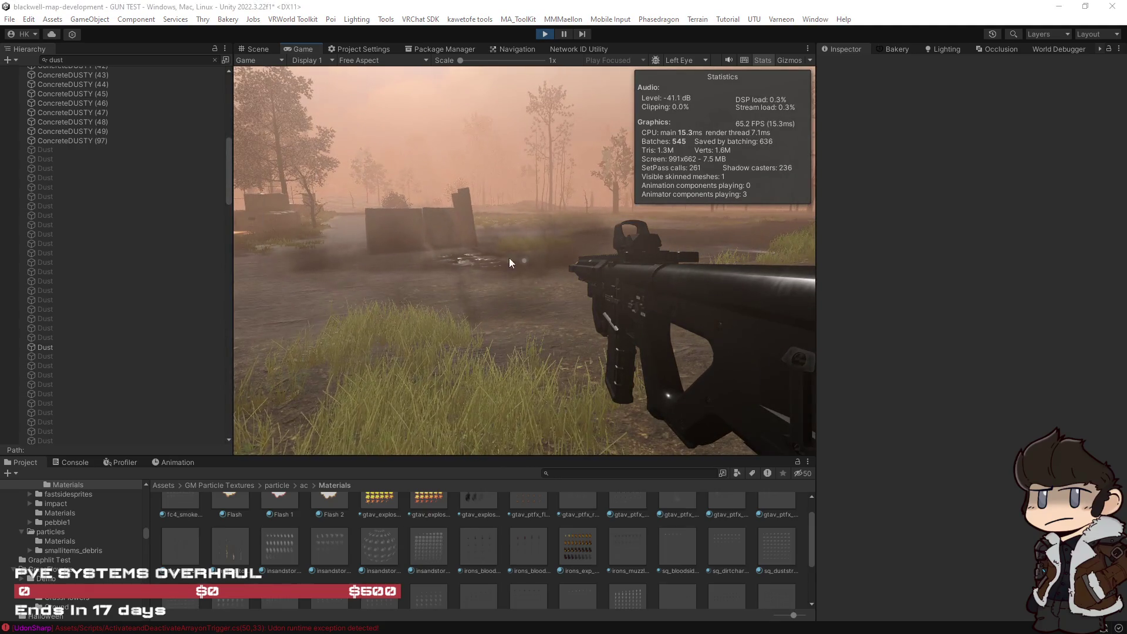
{"action": "left_click", "coordinate": [51, 154]}
{"action": "scroll", "coordinate": [170, 278], "scroll_direction": "down", "scroll_amount": 10}
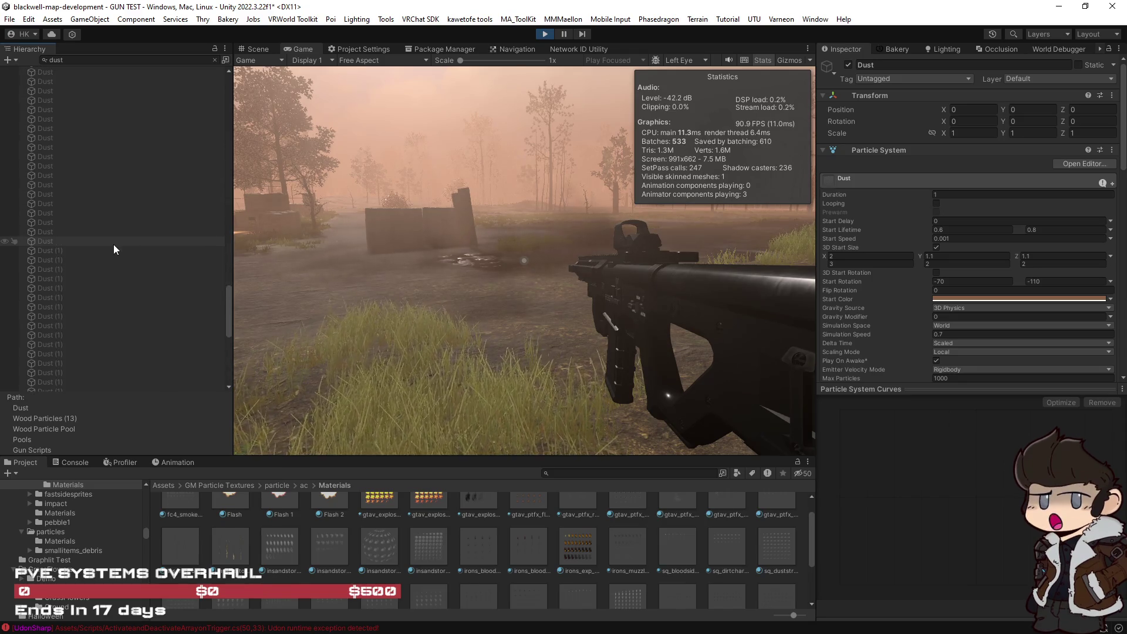
Select every Dust object and set start size second-row X to 2 and first-row X to 1.
{"action": "left_click", "coordinate": [141, 244], "text": "shift"}
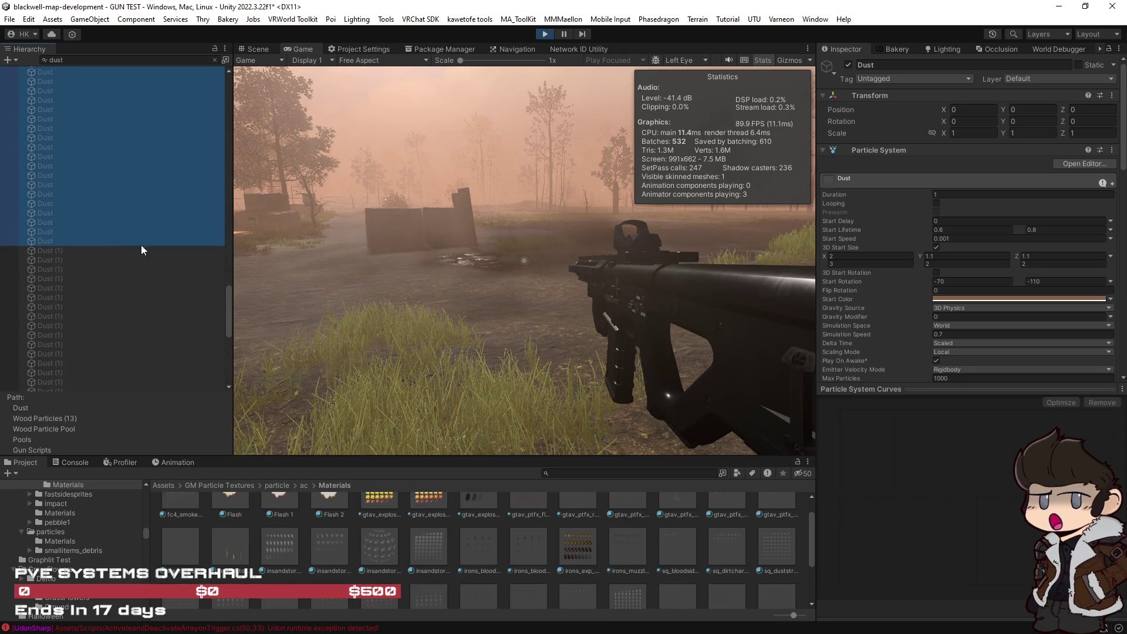
{"action": "left_click", "coordinate": [843, 251]}
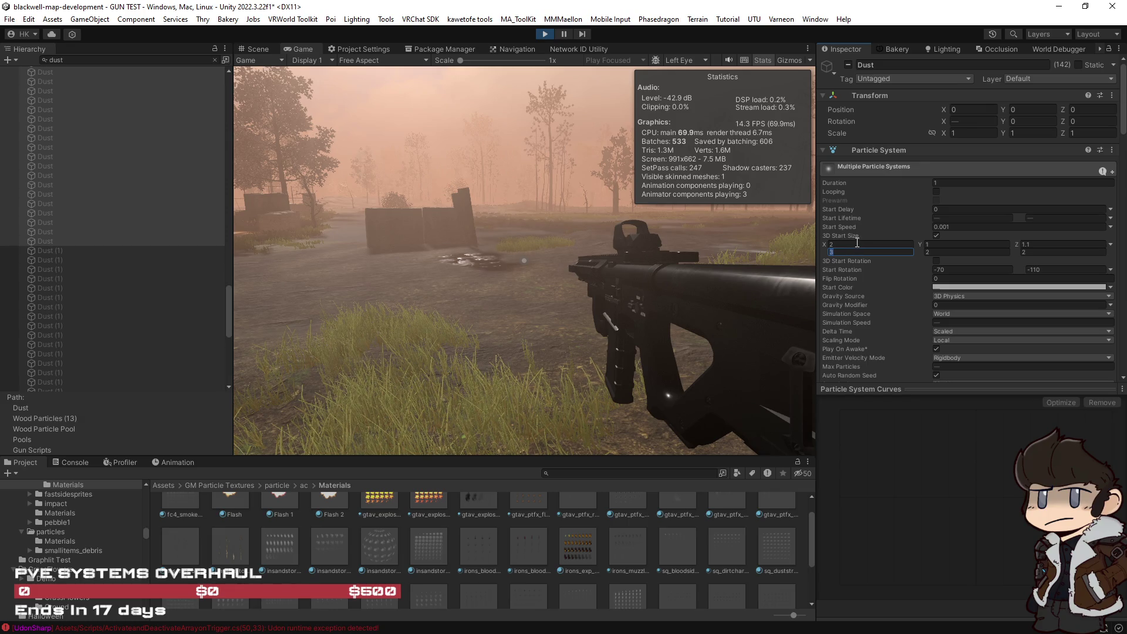
{"action": "type", "text": "2"}
{"action": "left_click", "coordinate": [859, 242]}
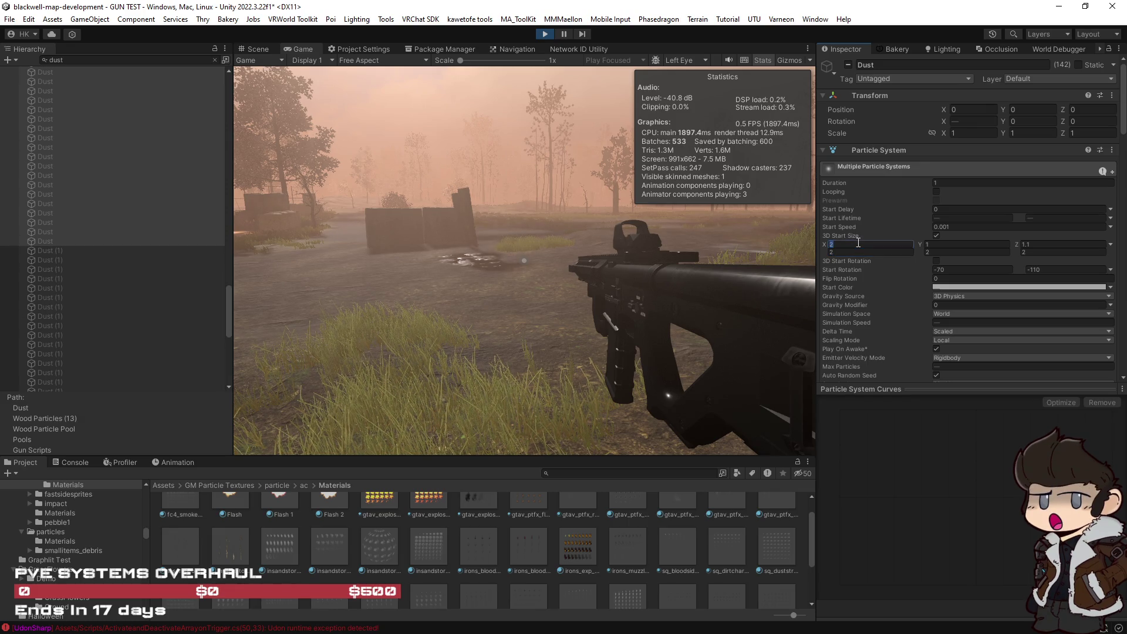
{"action": "type", "text": "1"}
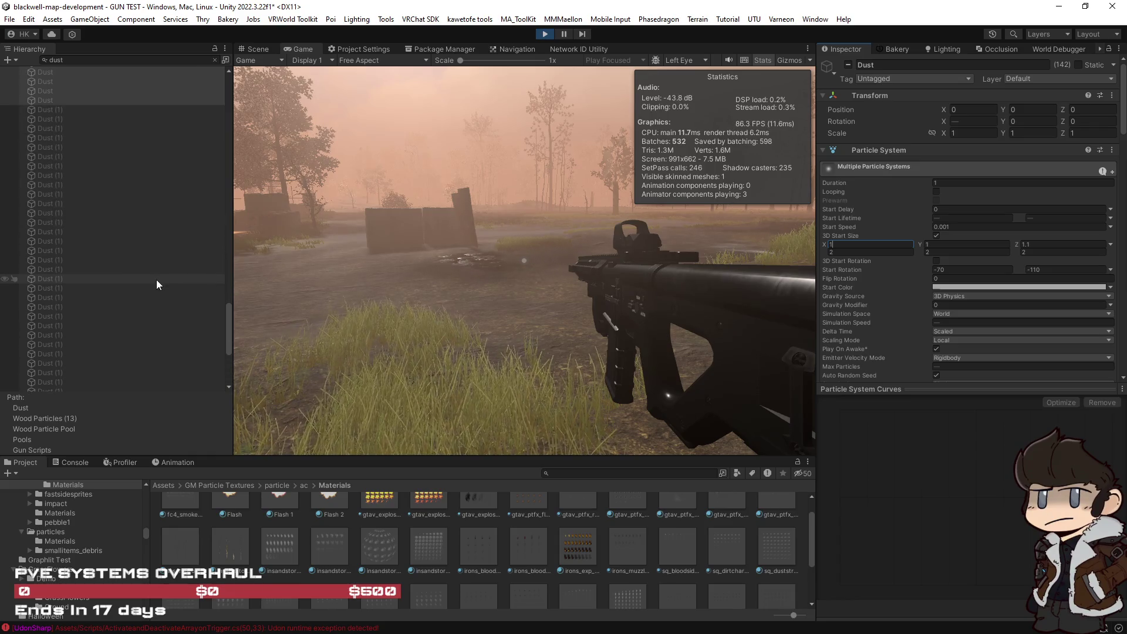
Clear the Dust search filter to show the full hierarchy.
{"action": "scroll", "coordinate": [177, 203], "scroll_direction": "up", "scroll_amount": 4}
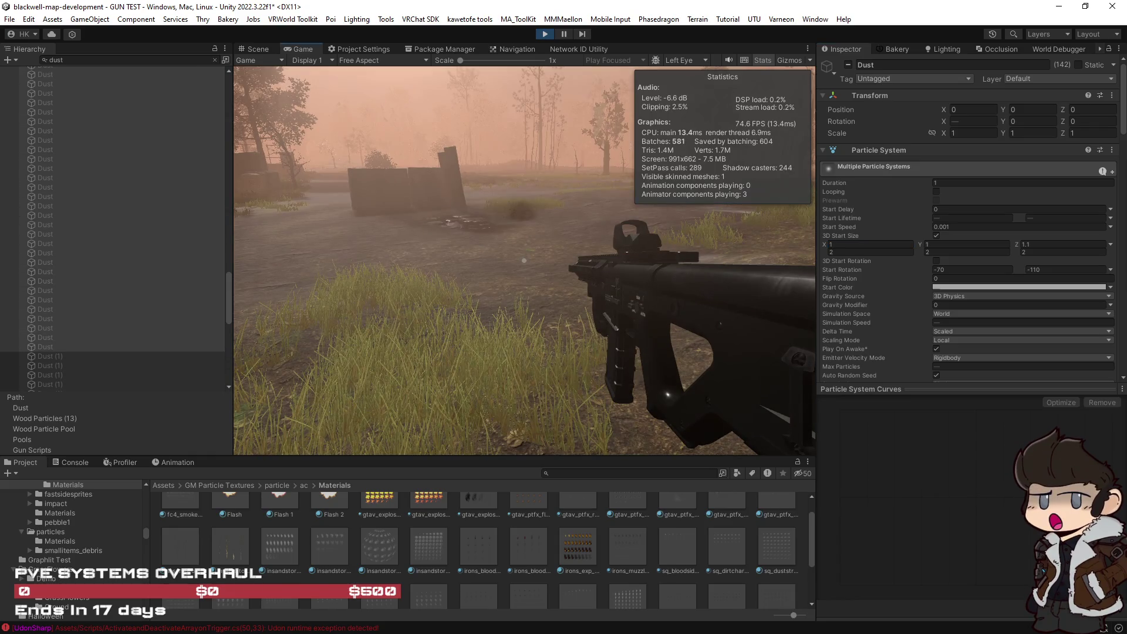
{"action": "left_click", "coordinate": [213, 61]}
{"action": "left_click", "coordinate": [215, 61]}
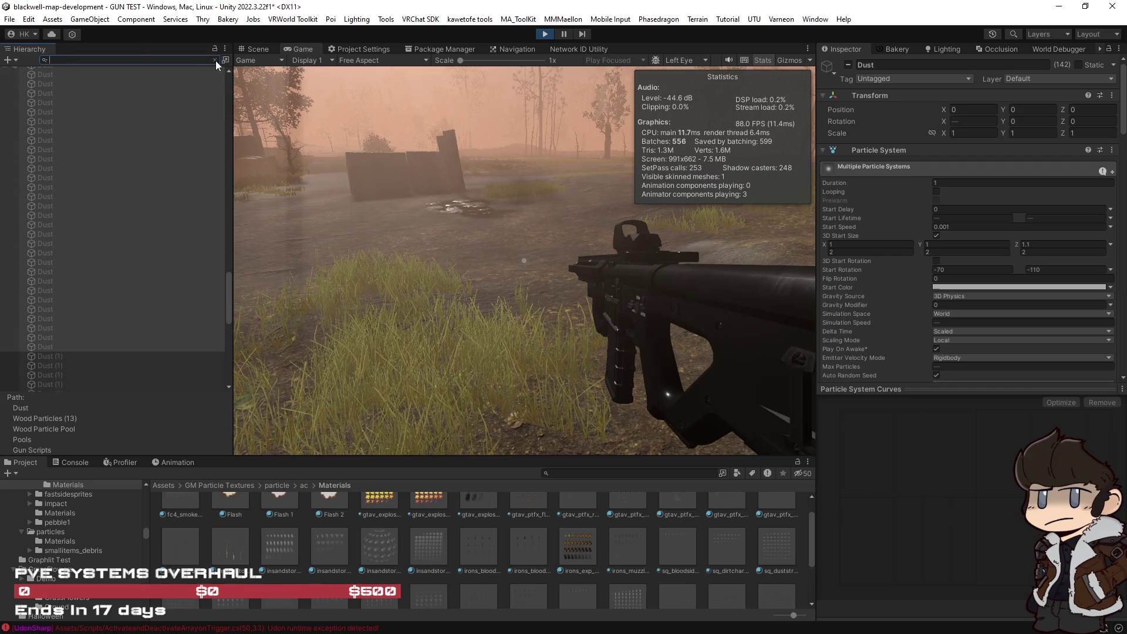
Shoot the ground twice in the running game to check the dust impacts.
{"action": "left_click", "coordinate": [503, 271]}
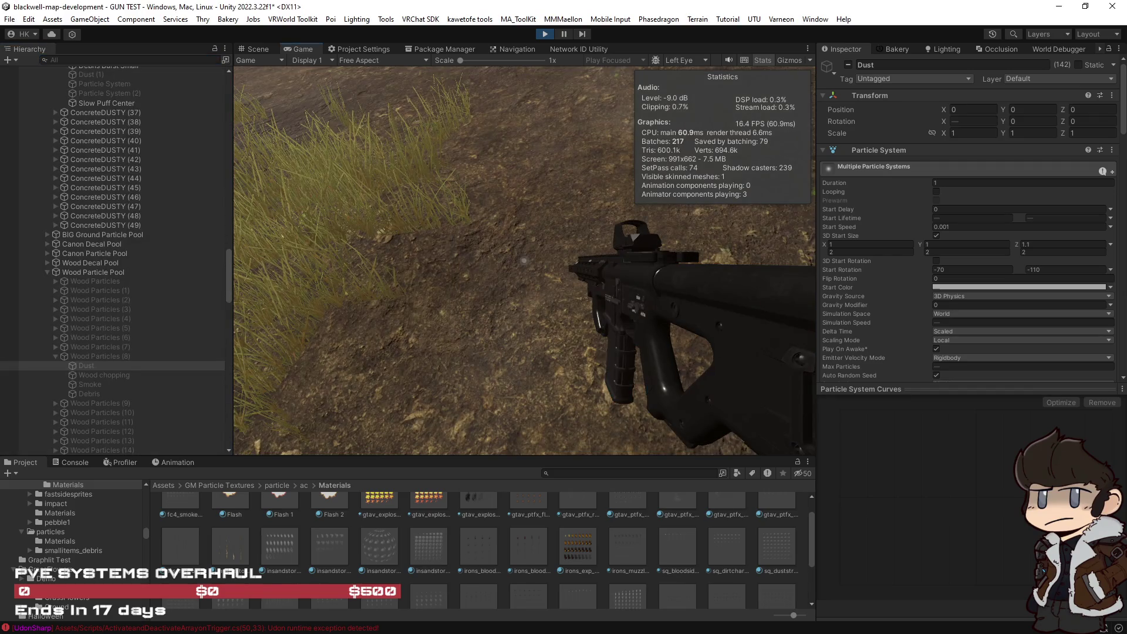
{"action": "left_click", "coordinate": [524, 260]}
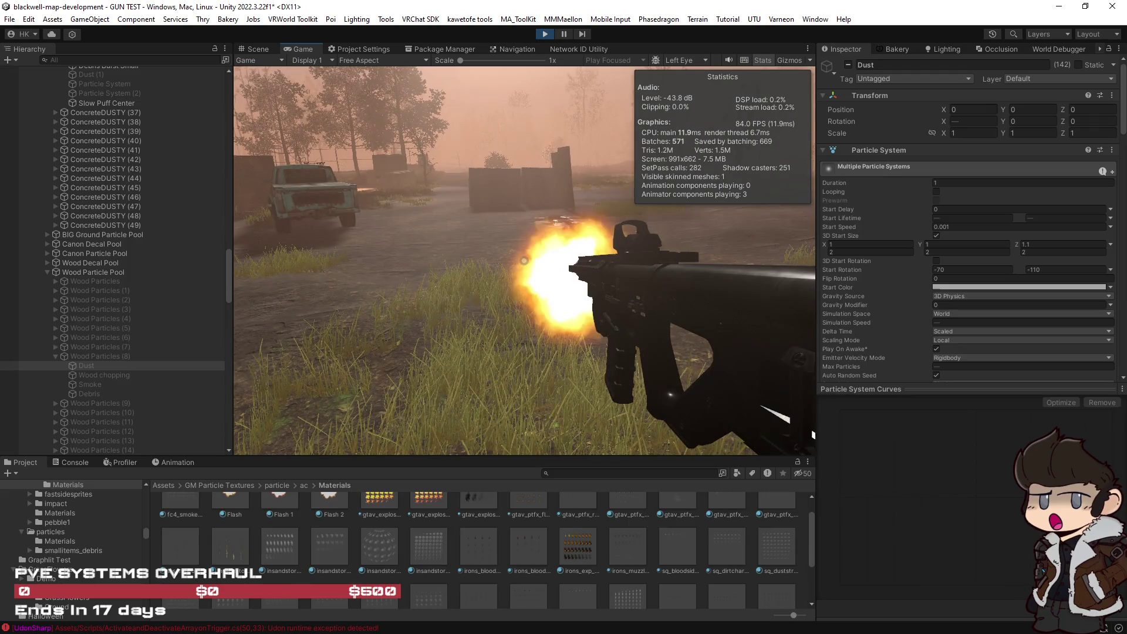
{"action": "key", "text": "Escape"}
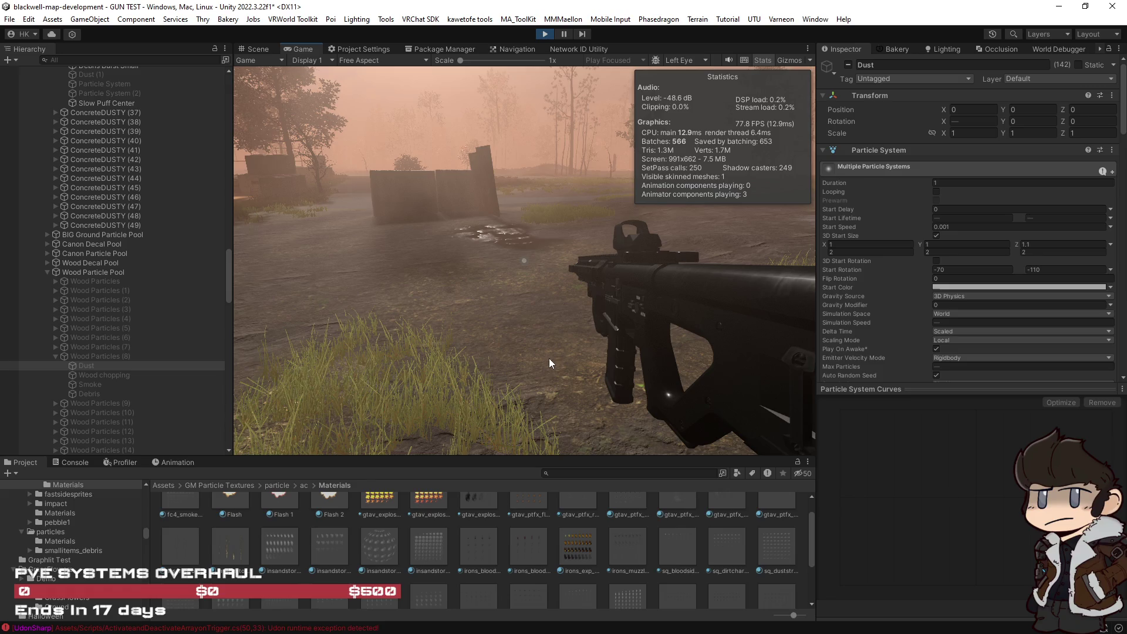
{"action": "left_click", "coordinate": [518, 365]}
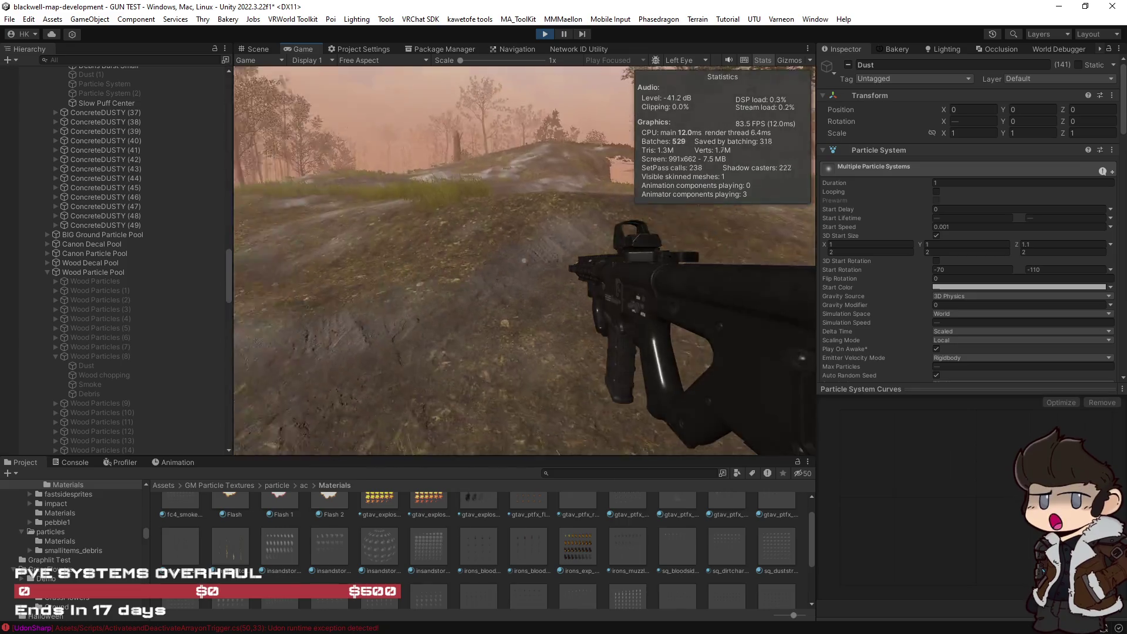
{"action": "left_click", "coordinate": [524, 260]}
{"action": "key", "text": "Escape"}
Select Wood Particles (6), then fire three more shots across the foggy field.
{"action": "left_click", "coordinate": [82, 336]}
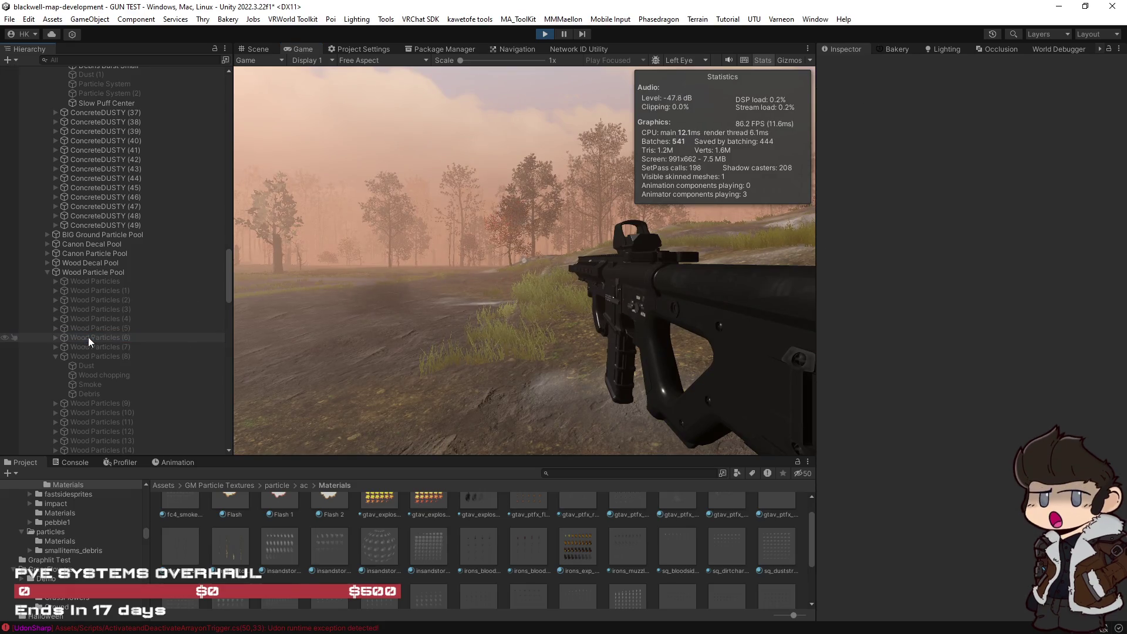
{"action": "left_click", "coordinate": [352, 337]}
{"action": "left_click", "coordinate": [524, 260]}
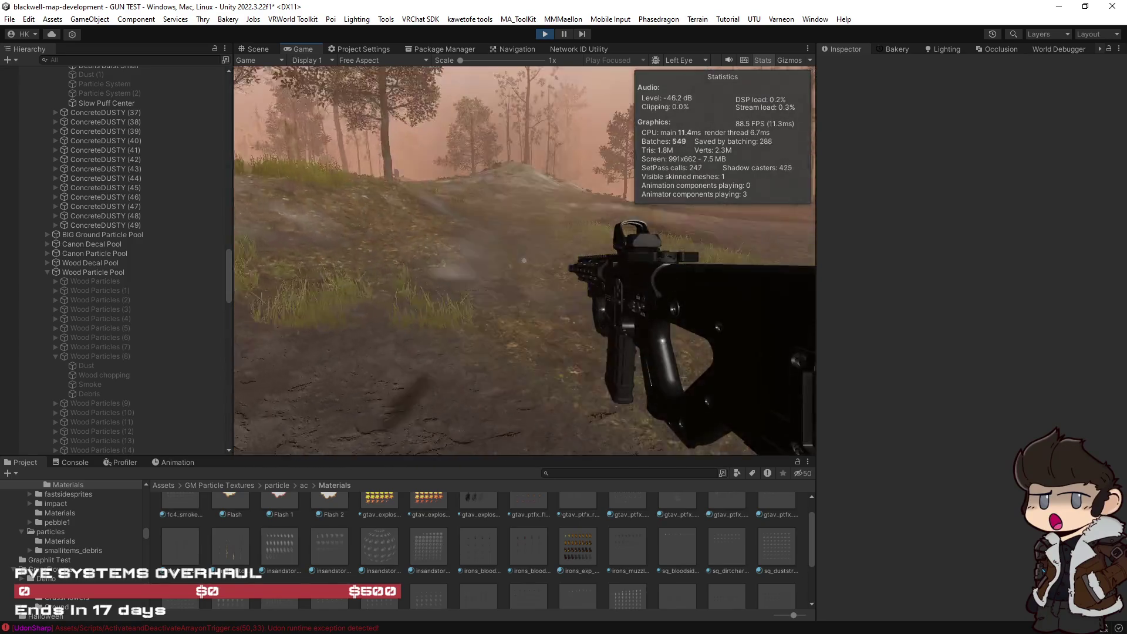
{"action": "left_click", "coordinate": [524, 260]}
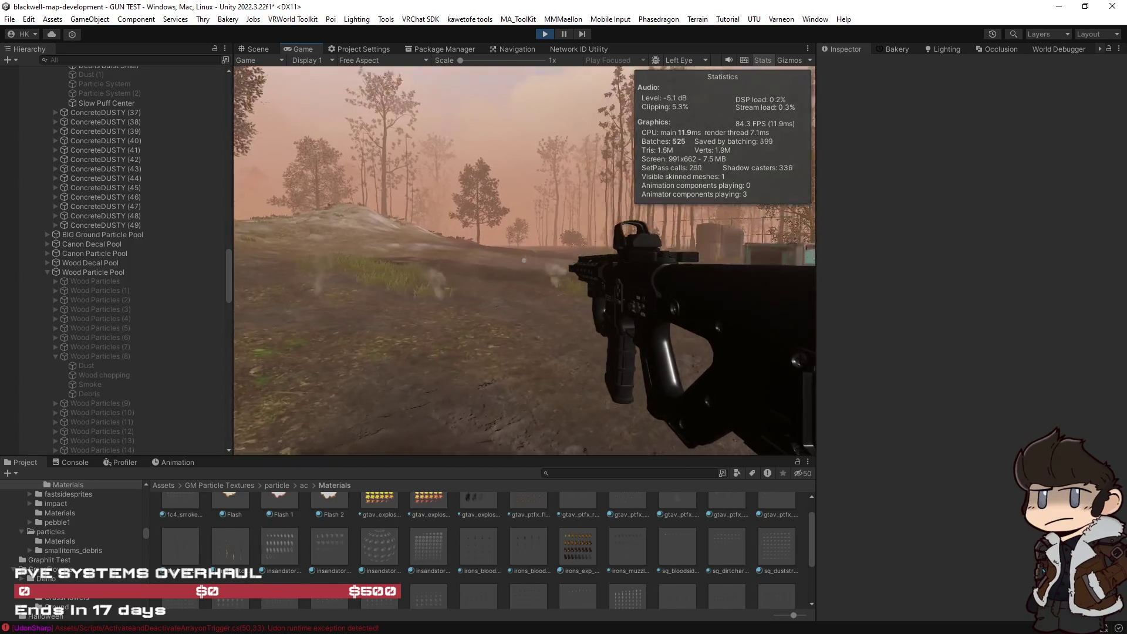
{"action": "left_click", "coordinate": [524, 260]}
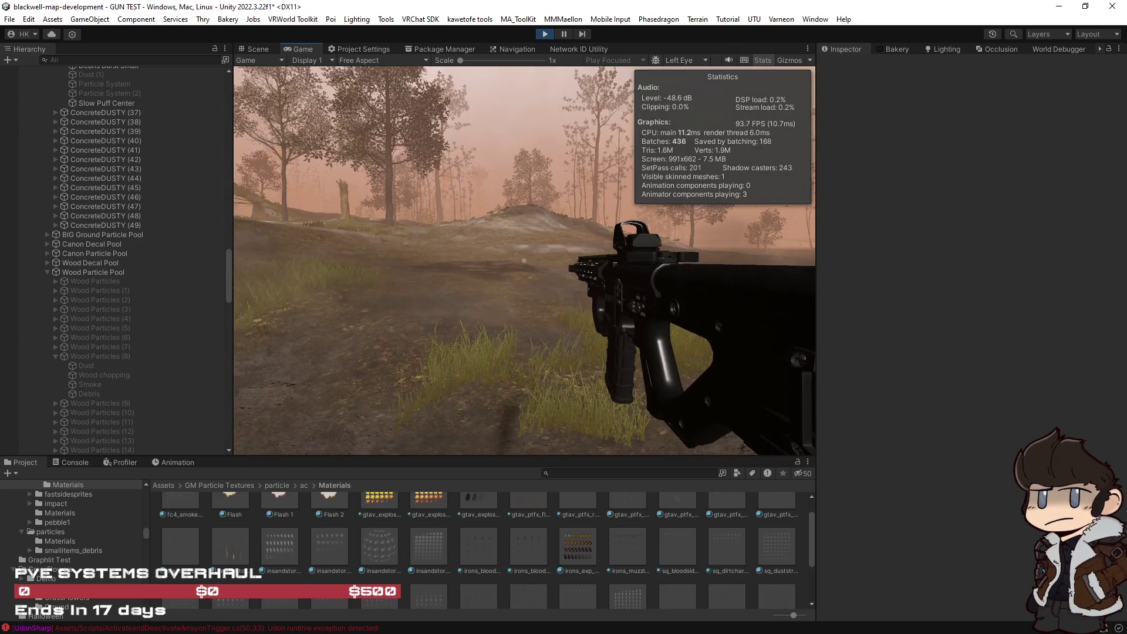
{"action": "key", "text": "alt+Tab"}
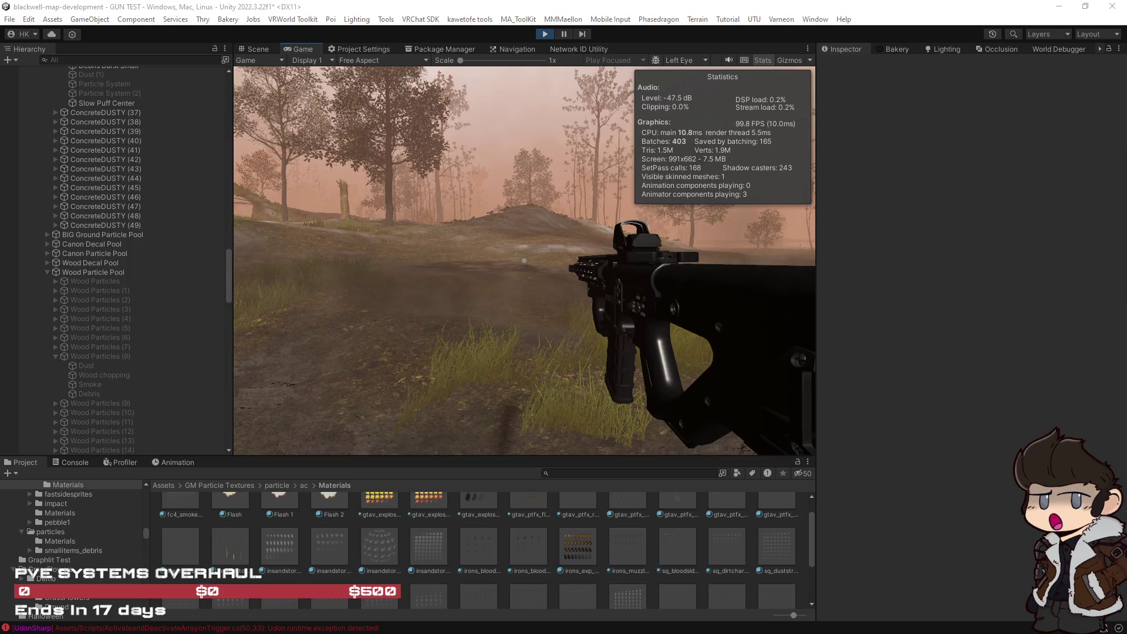